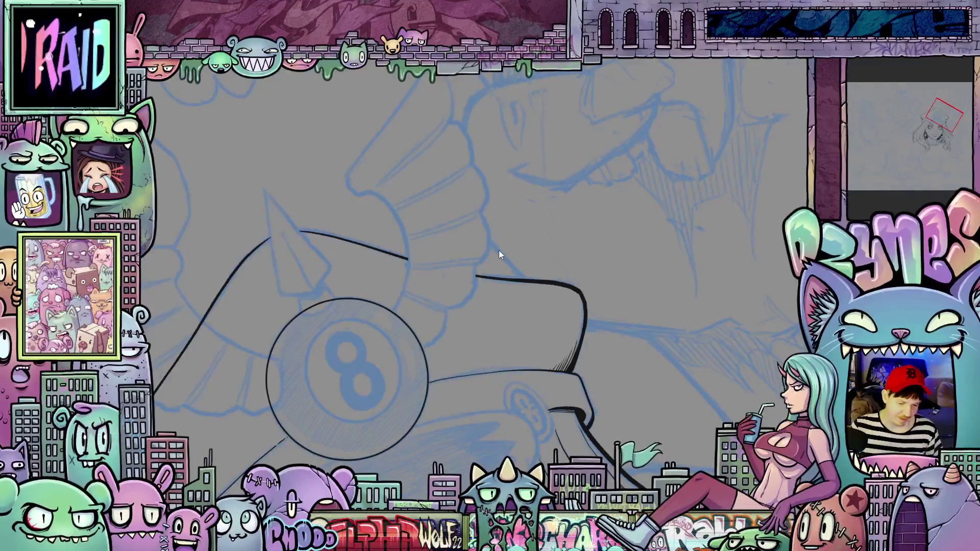
Ink a short line down the cap's edge beside the 8-ball
scroll(503, 252, "down", 3)
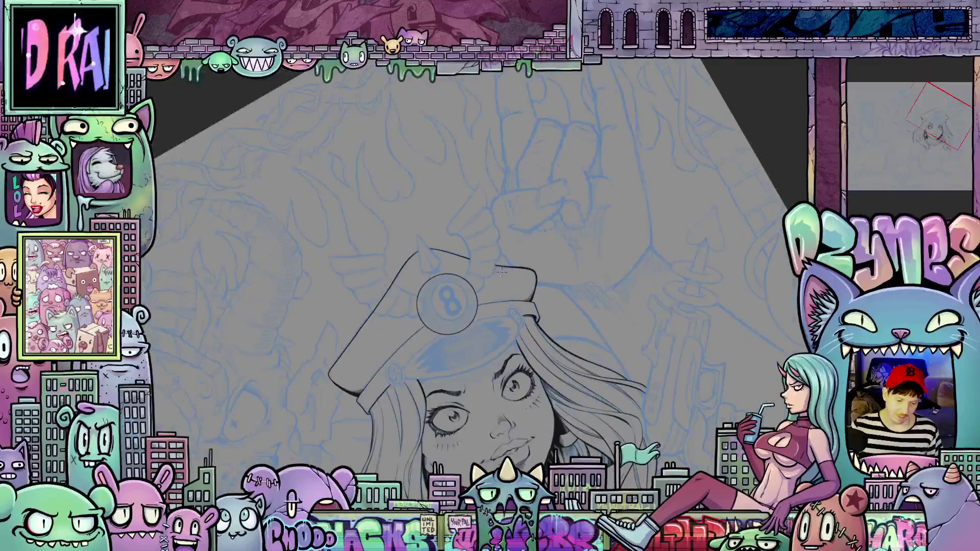
scroll(479, 306, "up", 5)
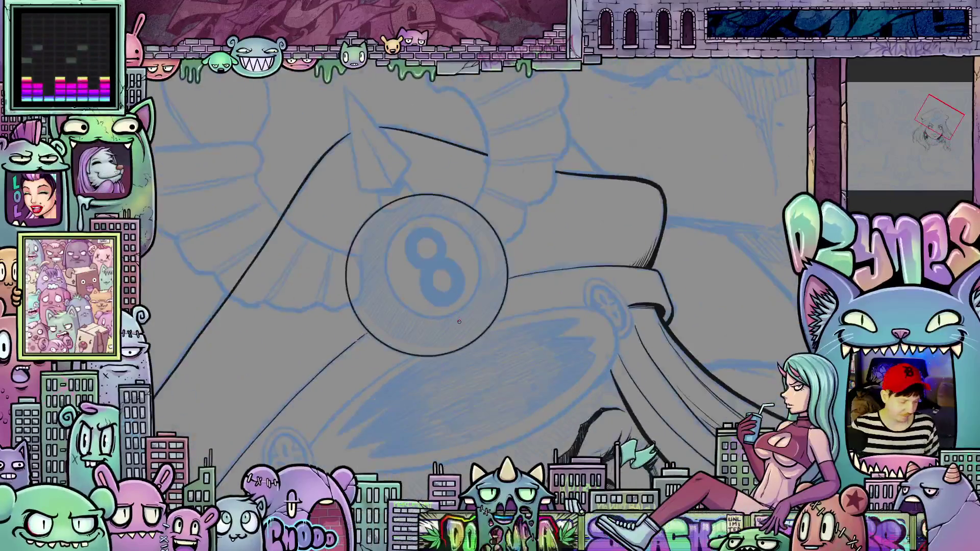
left_click_drag(634, 404, 641, 232)
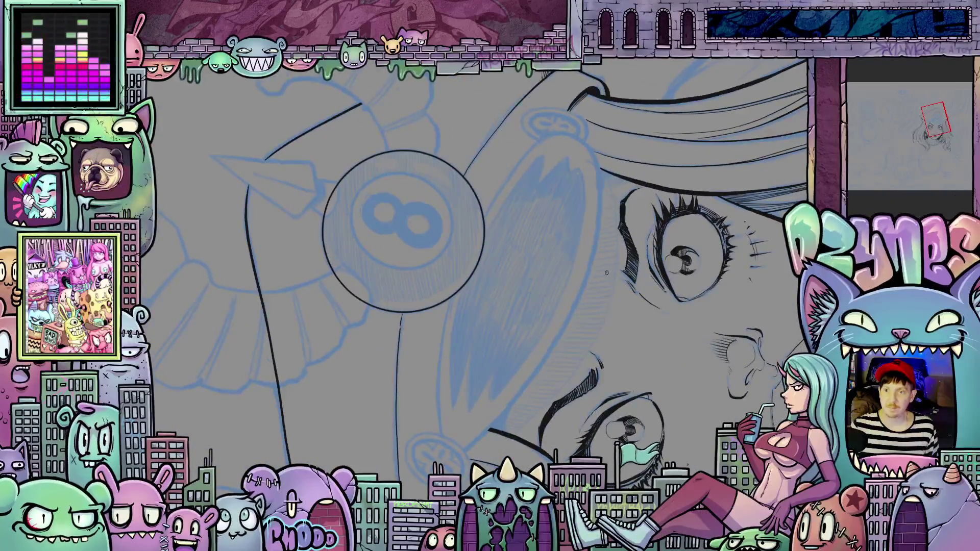
scroll(606, 273, "up", 1)
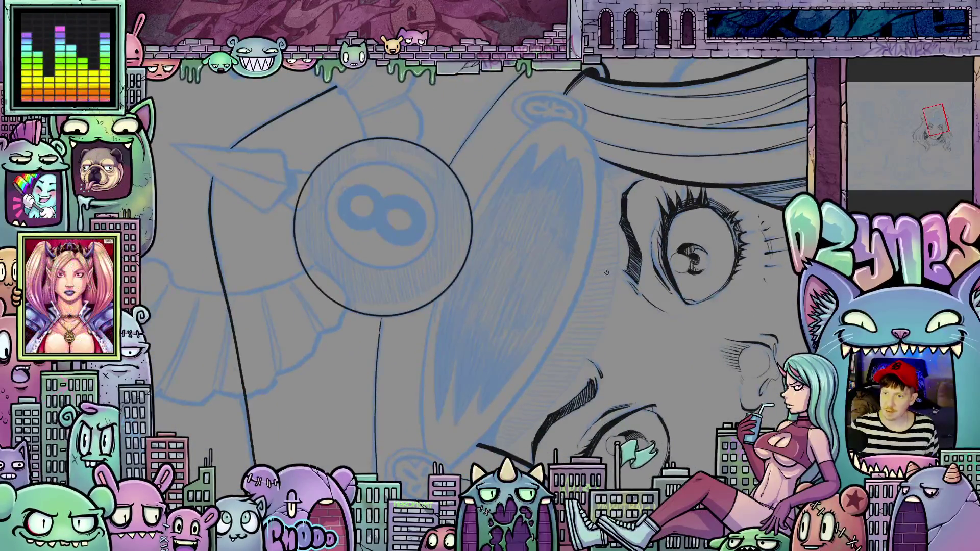
mouse_move(606, 272)
left_mouse_down()
mouse_move(658, 344)
mouse_move(678, 337)
mouse_move(639, 322)
left_mouse_up()
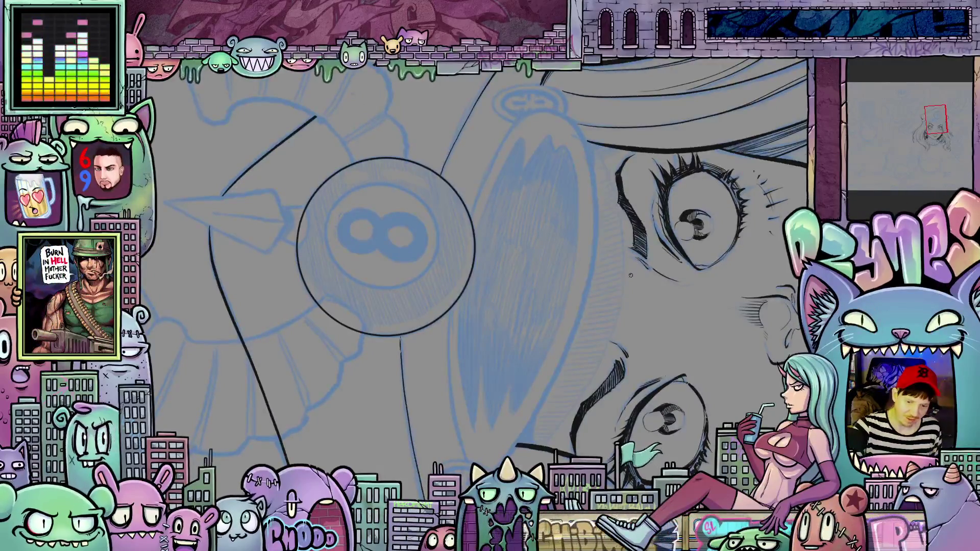
left_click_drag(672, 279, 597, 412)
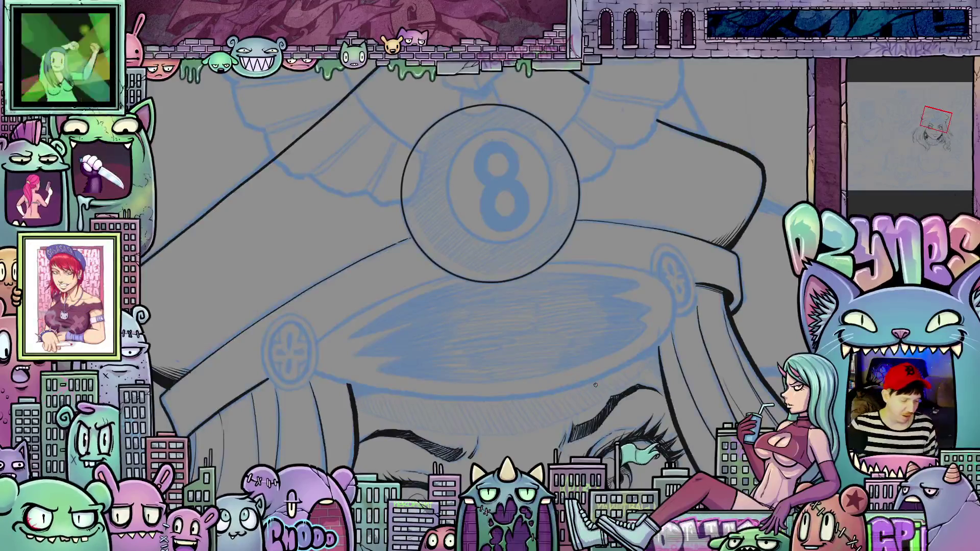
mouse_move(721, 359)
left_mouse_down()
mouse_move(638, 418)
mouse_move(552, 442)
mouse_move(480, 444)
left_mouse_up()
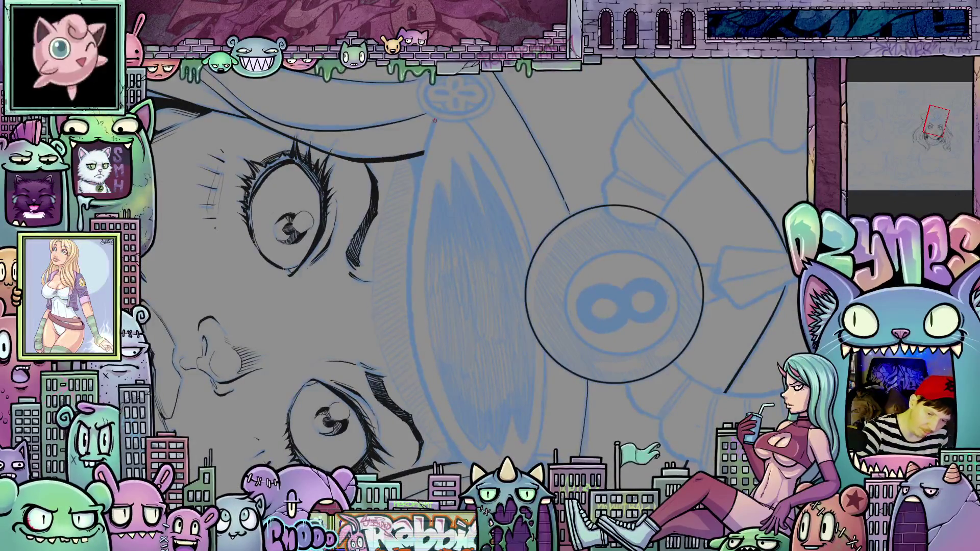
mouse_move(435, 119)
left_mouse_down()
mouse_move(415, 184)
mouse_move(409, 309)
left_mouse_up()
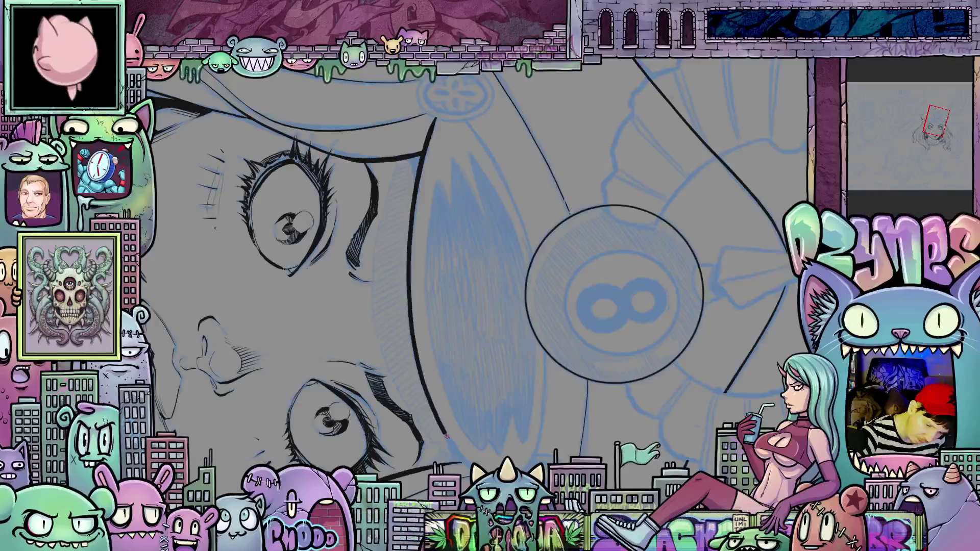
left_click_drag(446, 436, 470, 466)
Ink a long line down the cap's side toward the brim
key("minus")
key("minus")
key("minus")
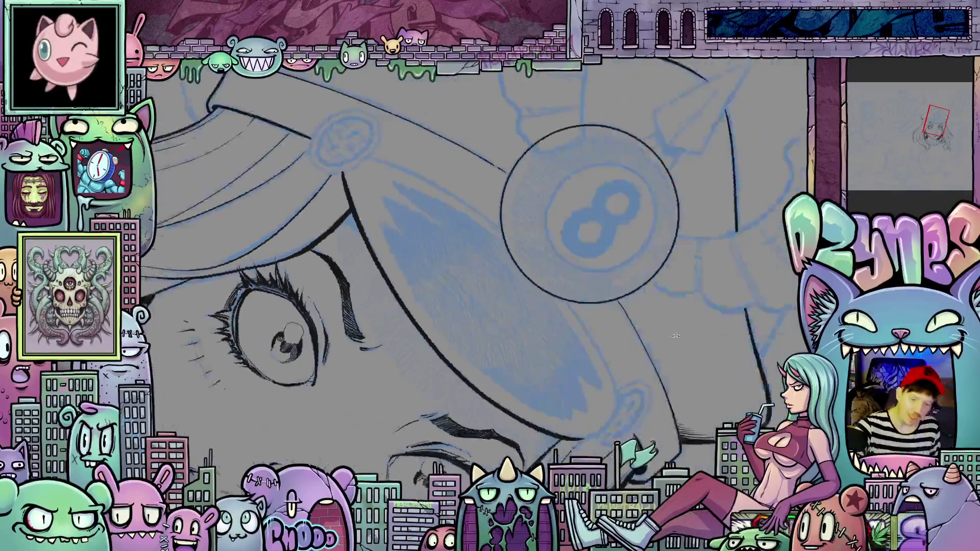
key("asciicircum")
key("asciicircum")
key("asciicircum")
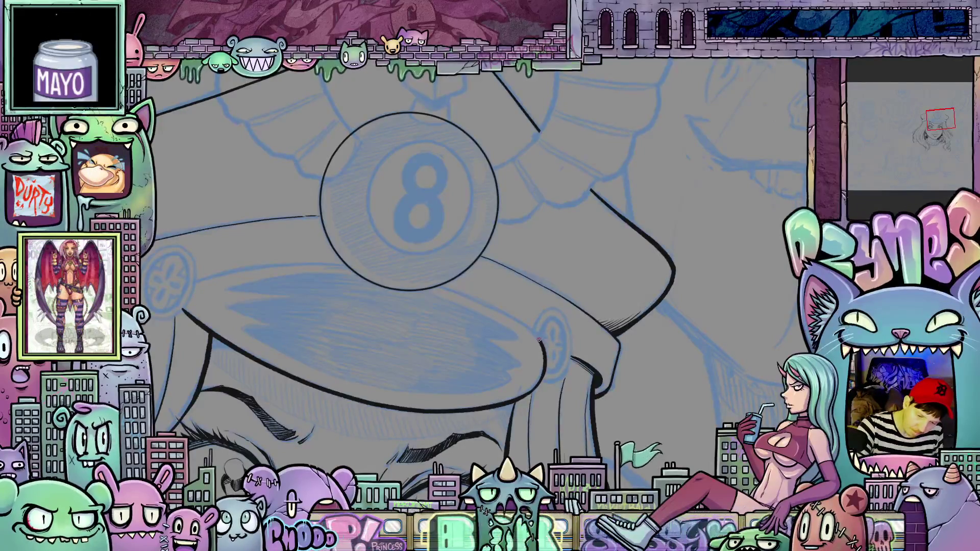
key("minus")
key("minus")
key("minus")
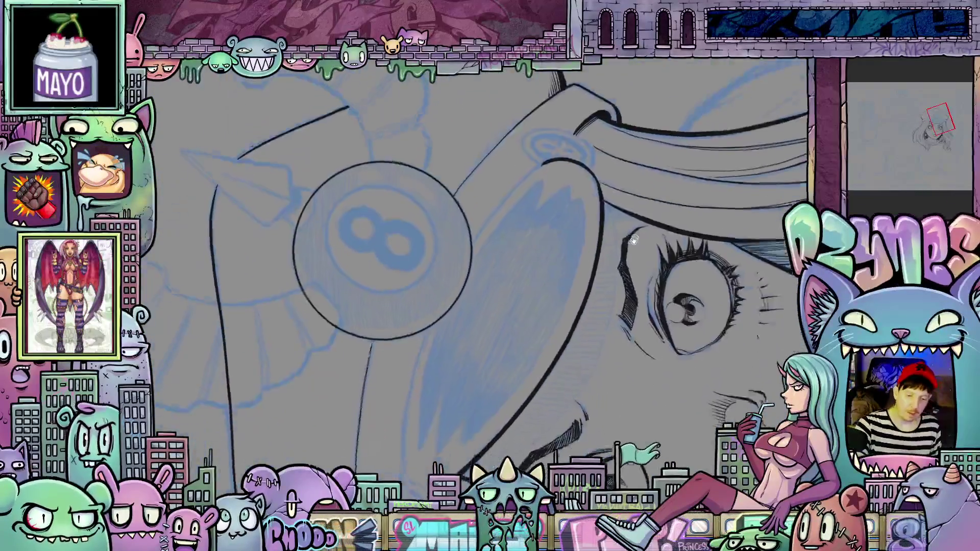
left_click_drag(541, 352, 563, 330)
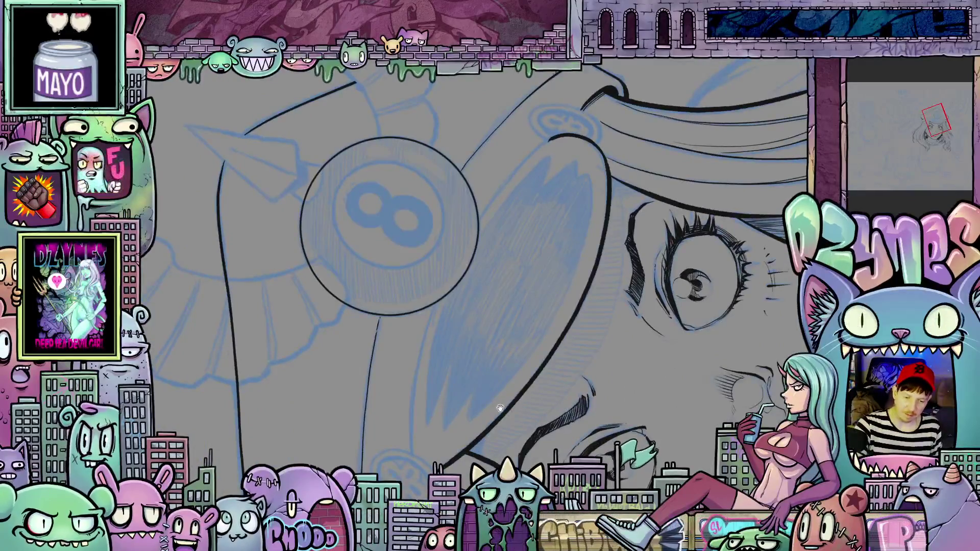
mouse_move(512, 394)
left_mouse_down()
mouse_move(532, 332)
mouse_move(573, 425)
left_mouse_up()
key("asciicircum")
key("asciicircum")
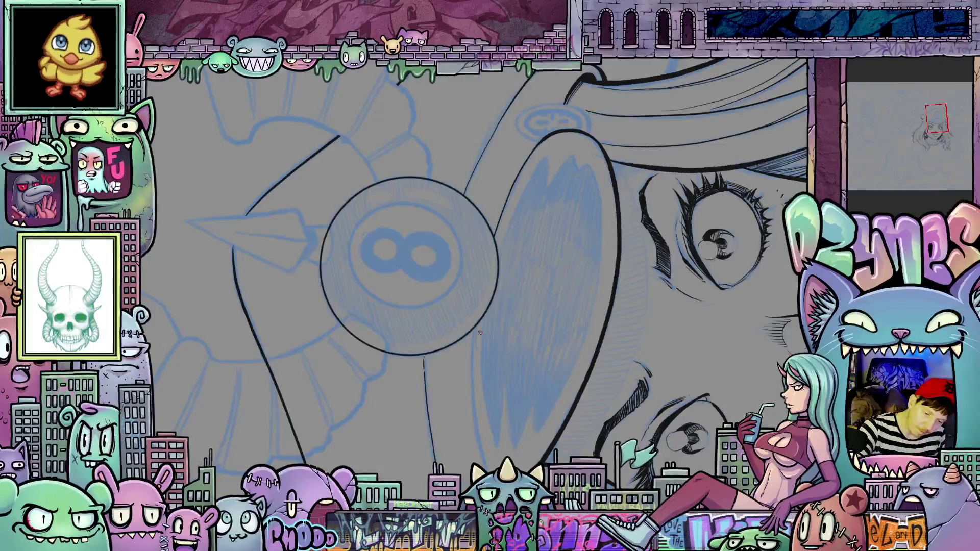
mouse_move(472, 331)
left_mouse_down()
mouse_move(483, 462)
mouse_move(439, 286)
mouse_move(534, 384)
mouse_move(630, 413)
left_mouse_up()
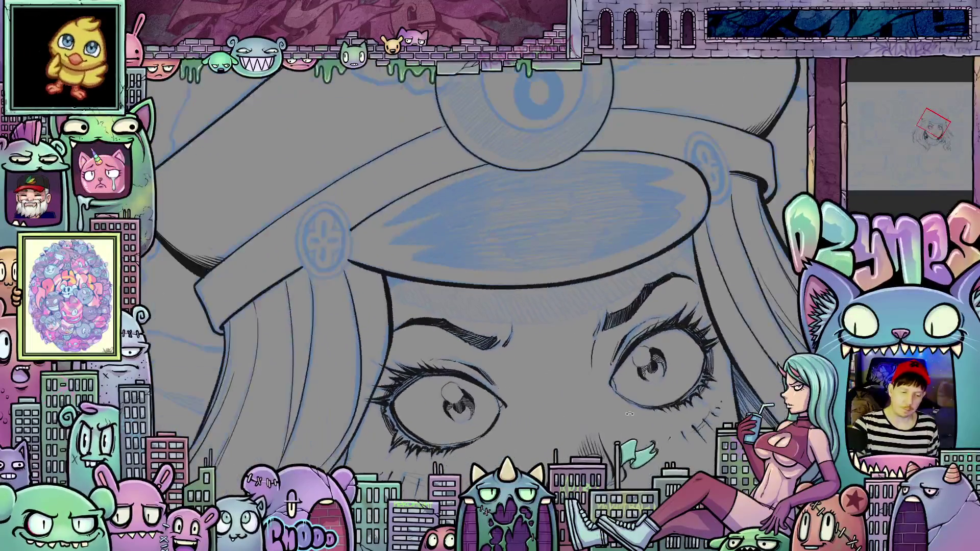
Ink the left edge of the round band button's circle
scroll(389, 317, "up", 5)
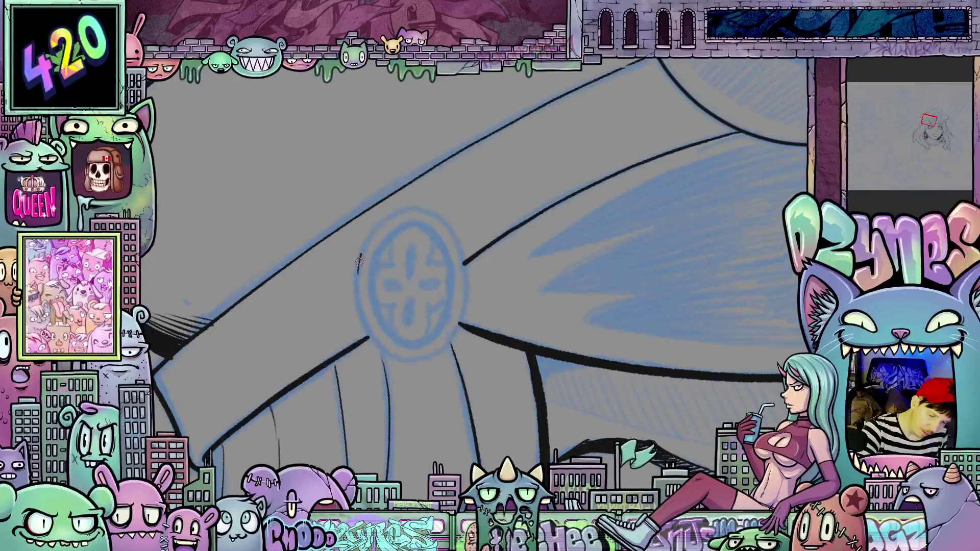
mouse_move(359, 304)
left_mouse_down()
mouse_move(370, 338)
mouse_move(403, 362)
mouse_move(422, 359)
mouse_move(461, 312)
mouse_move(446, 229)
mouse_move(431, 214)
mouse_move(391, 218)
left_mouse_up()
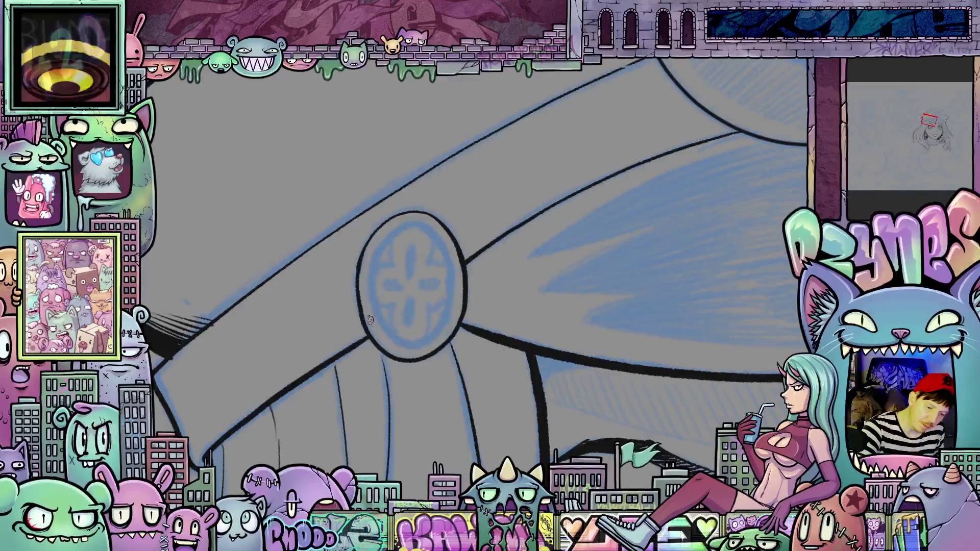
mouse_move(495, 413)
left_mouse_down()
mouse_move(524, 378)
mouse_move(468, 321)
left_mouse_up()
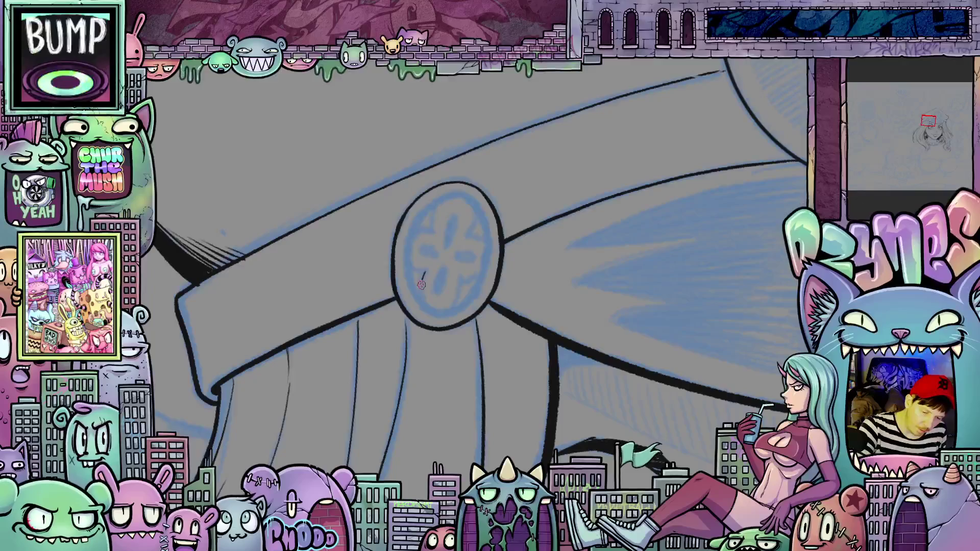
left_click_drag(424, 272, 452, 304)
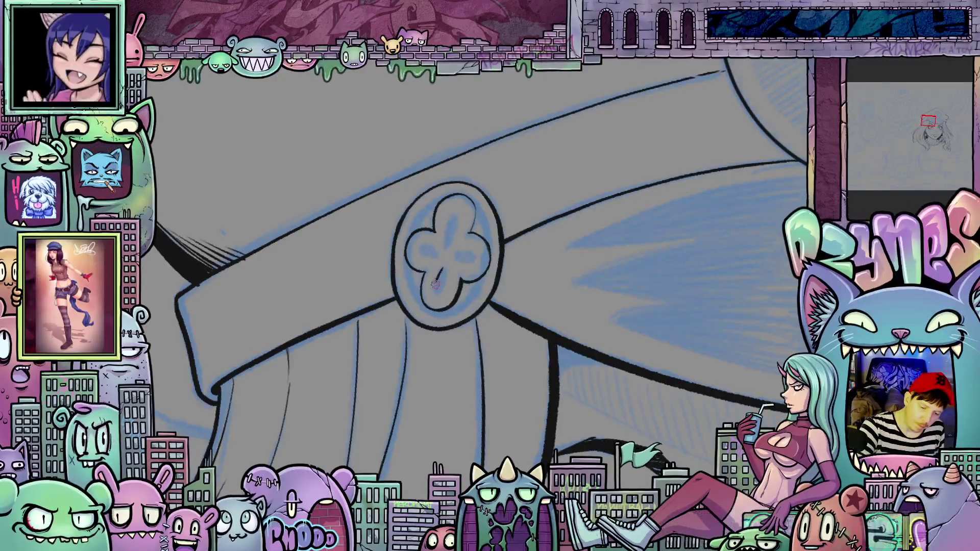
Ink the bottom and top lobes of the clover flower inside the button
mouse_move(435, 284)
left_mouse_down()
mouse_move(438, 296)
mouse_move(443, 289)
left_mouse_up()
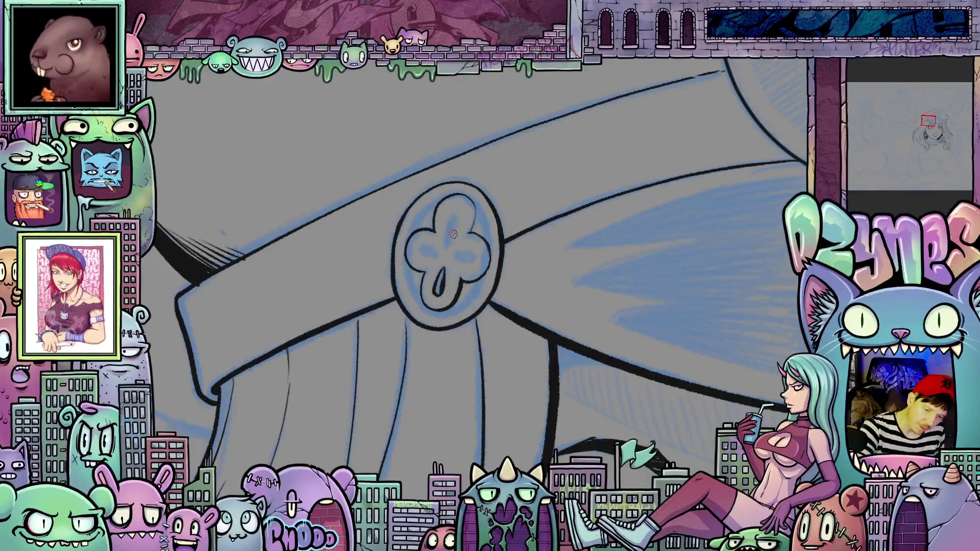
mouse_move(448, 240)
left_mouse_down()
mouse_move(450, 211)
mouse_move(461, 213)
mouse_move(453, 236)
left_mouse_up()
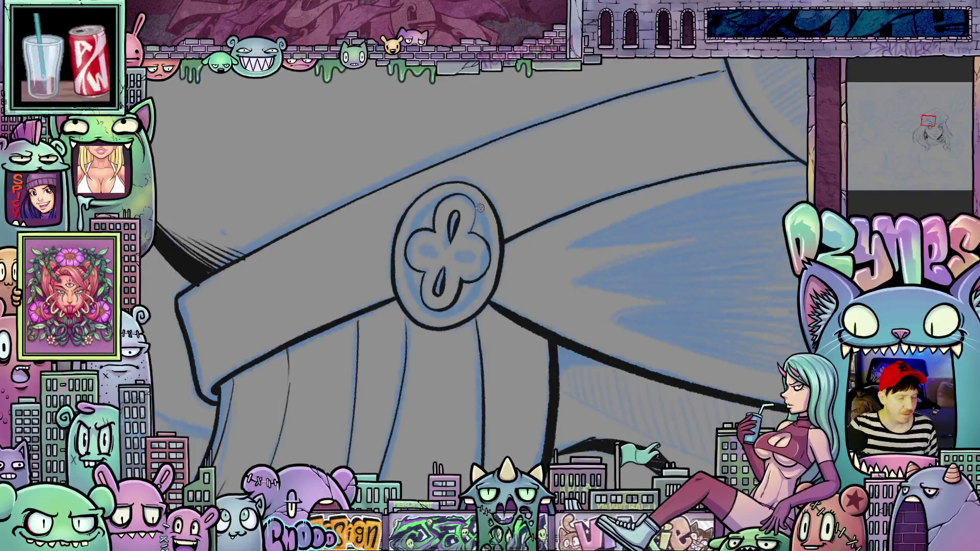
left_click_drag(606, 390, 437, 296)
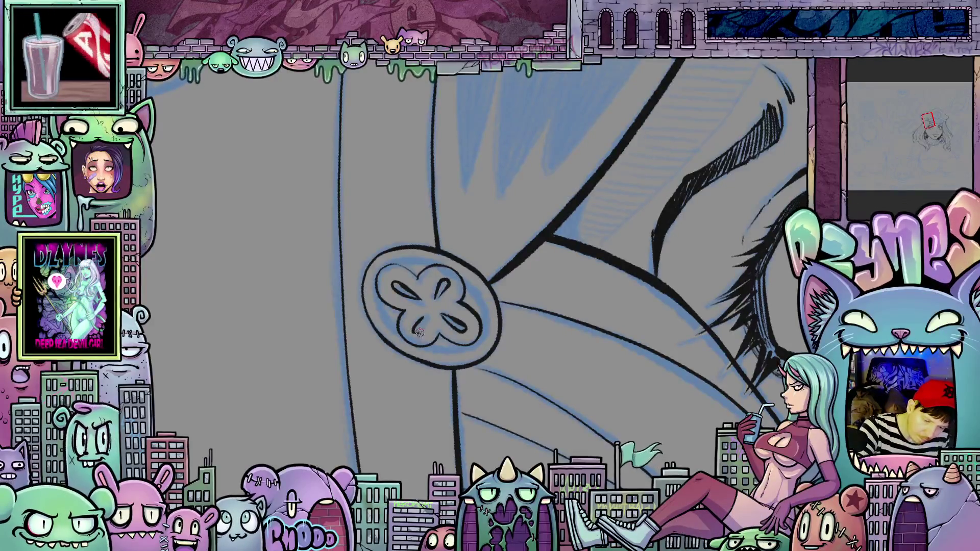
mouse_move(418, 332)
left_mouse_down()
mouse_move(544, 354)
mouse_move(569, 342)
left_mouse_up()
scroll(544, 354, "down", 5)
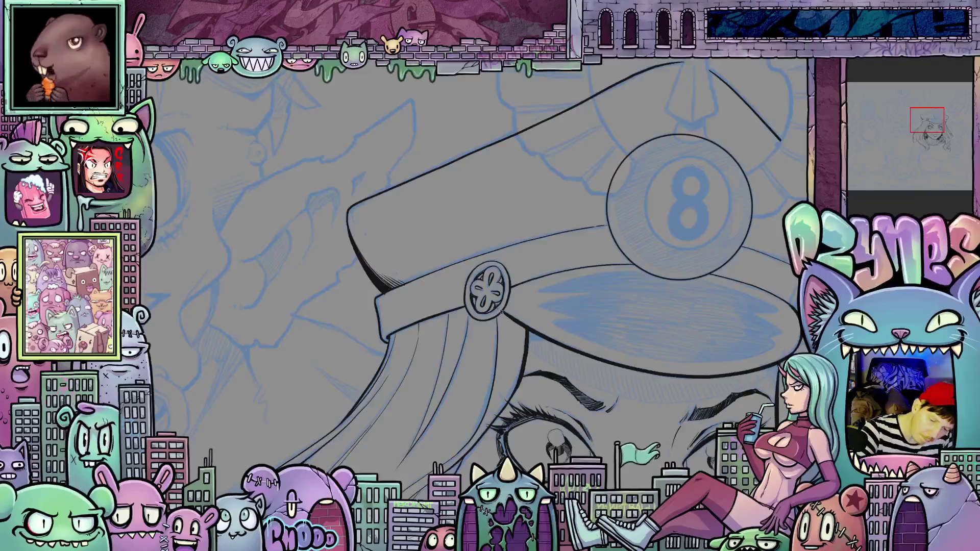
scroll(511, 375, "down", 3)
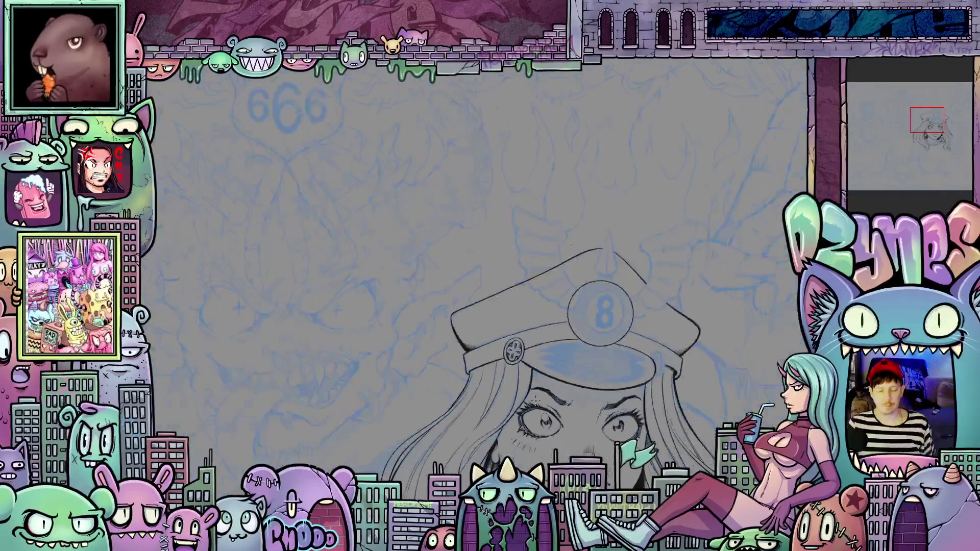
scroll(570, 325, "up", 5)
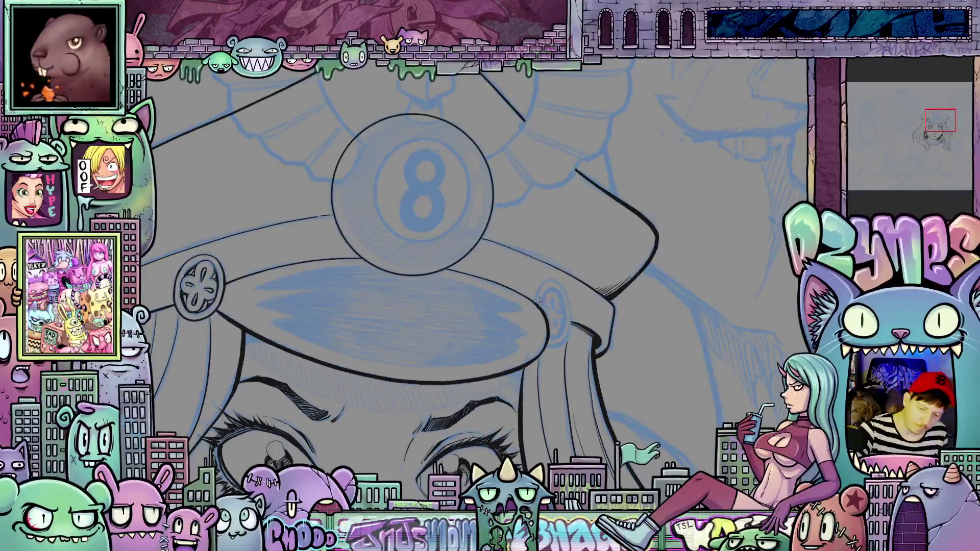
left_click_drag(412, 385, 460, 337)
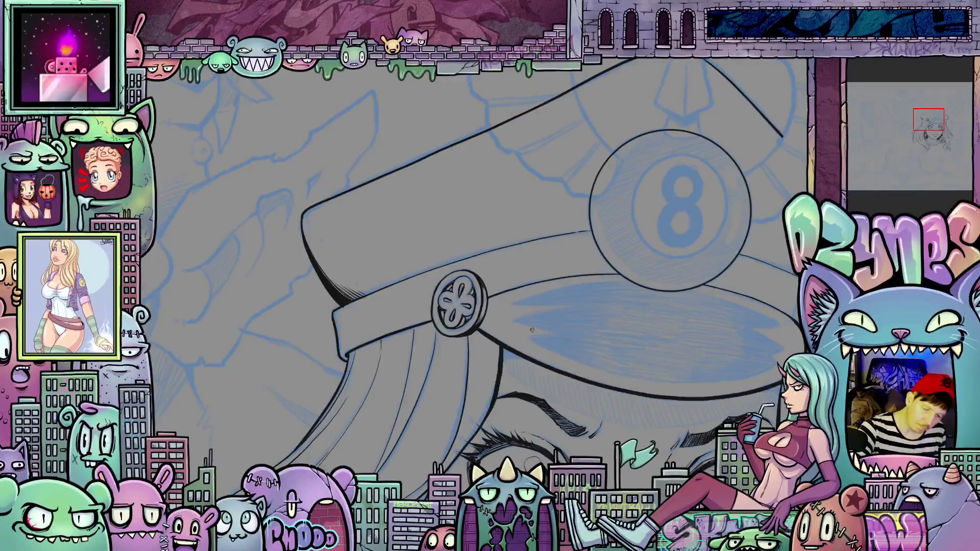
key("6")
key("6")
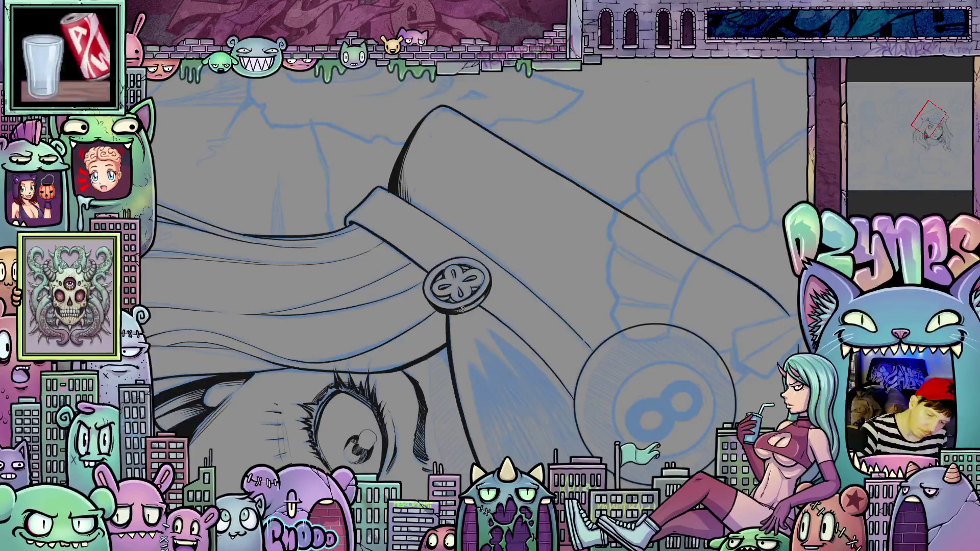
key("5")
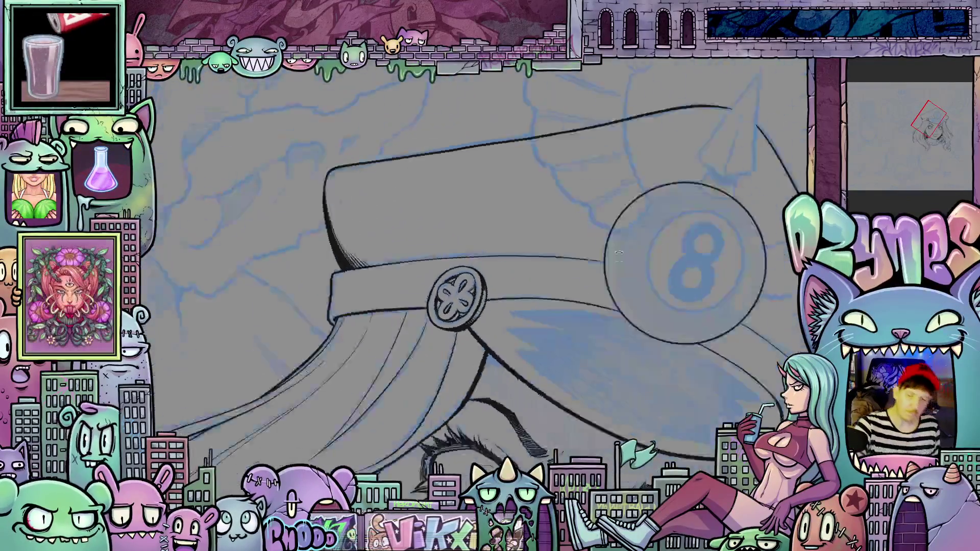
key("4")
key("5")
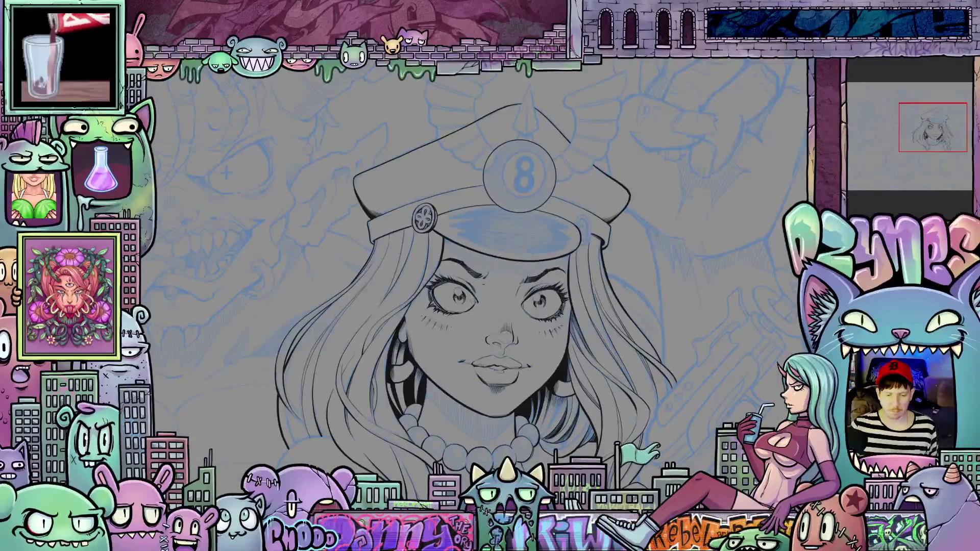
left_click_drag(498, 407, 516, 305)
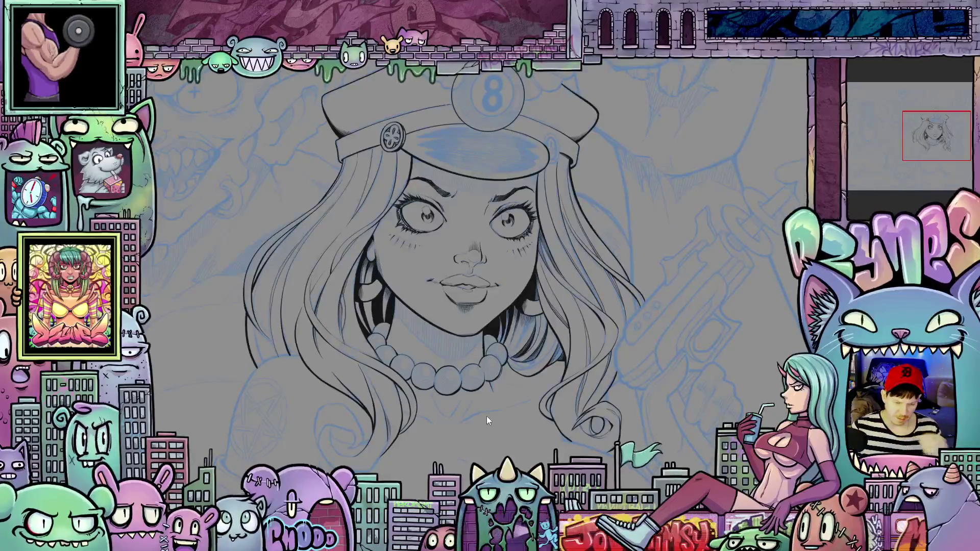
scroll(488, 391, "up", 5)
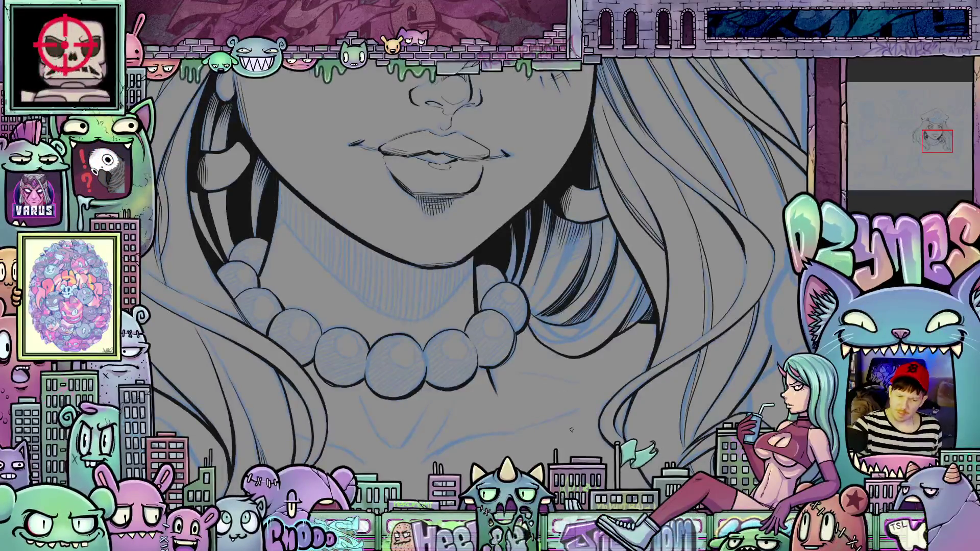
Ink the neck contour and short neck strokes beside the pearl necklace
mouse_move(558, 419)
left_mouse_down()
mouse_move(595, 412)
mouse_move(459, 383)
mouse_move(383, 350)
left_mouse_up()
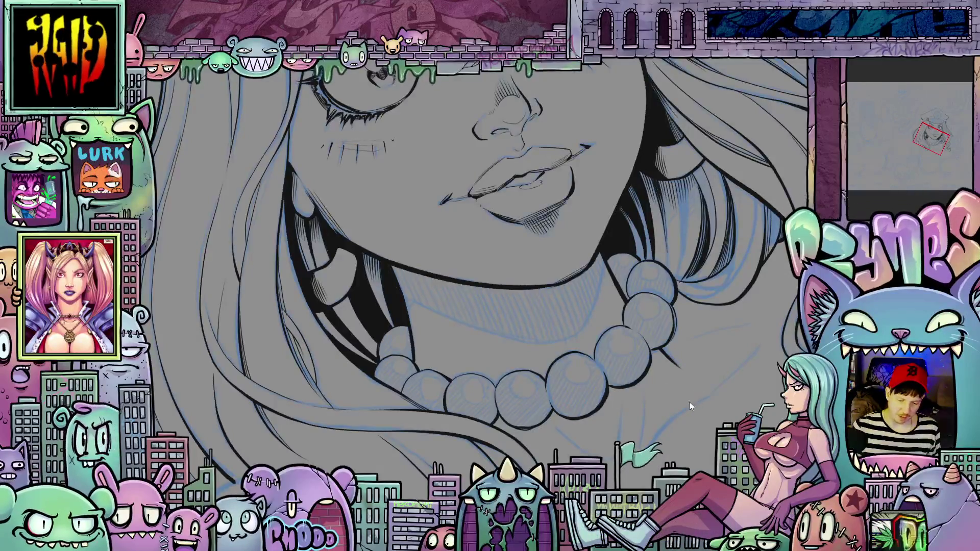
left_click_drag(697, 394, 615, 321)
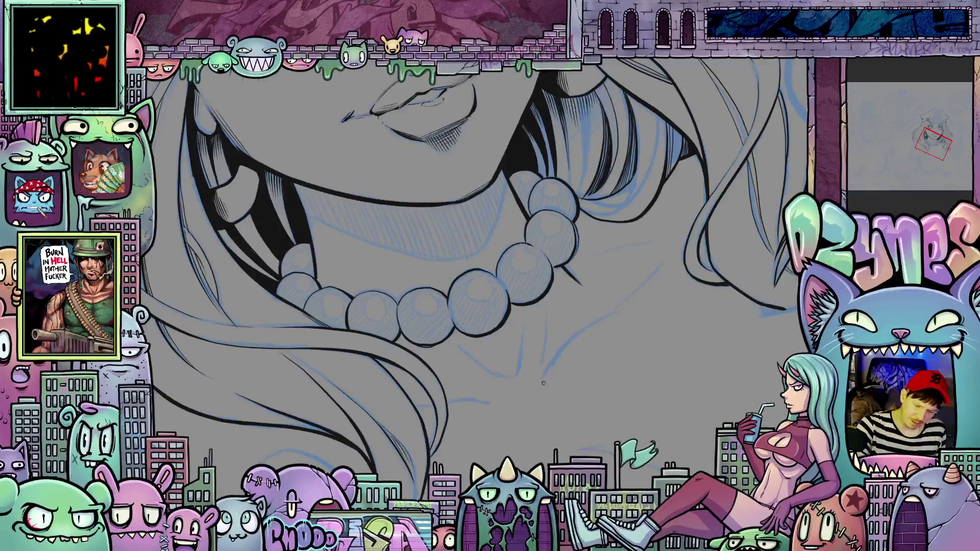
mouse_move(551, 365)
left_mouse_down()
mouse_move(671, 263)
mouse_move(658, 215)
mouse_move(607, 148)
left_mouse_up()
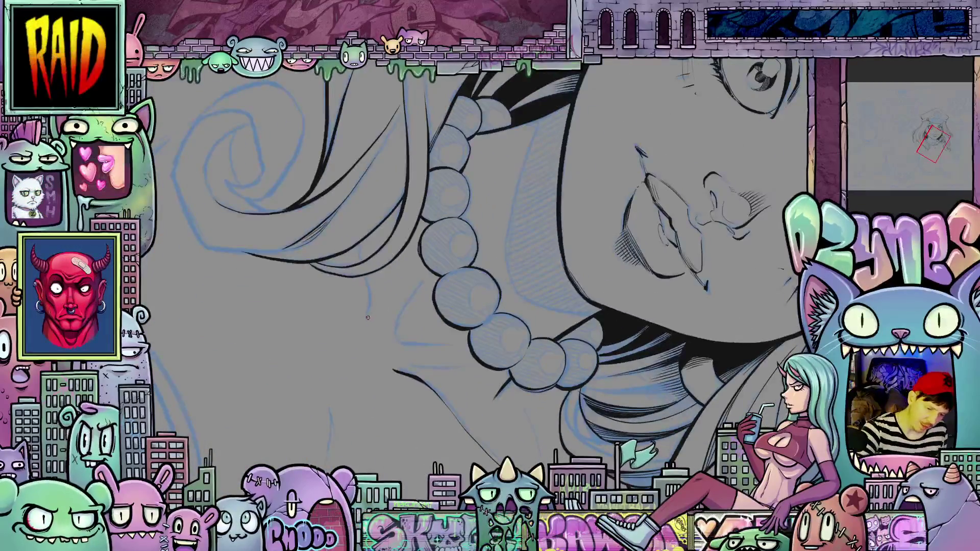
mouse_move(367, 324)
left_mouse_down()
mouse_move(377, 352)
mouse_move(366, 284)
left_mouse_up()
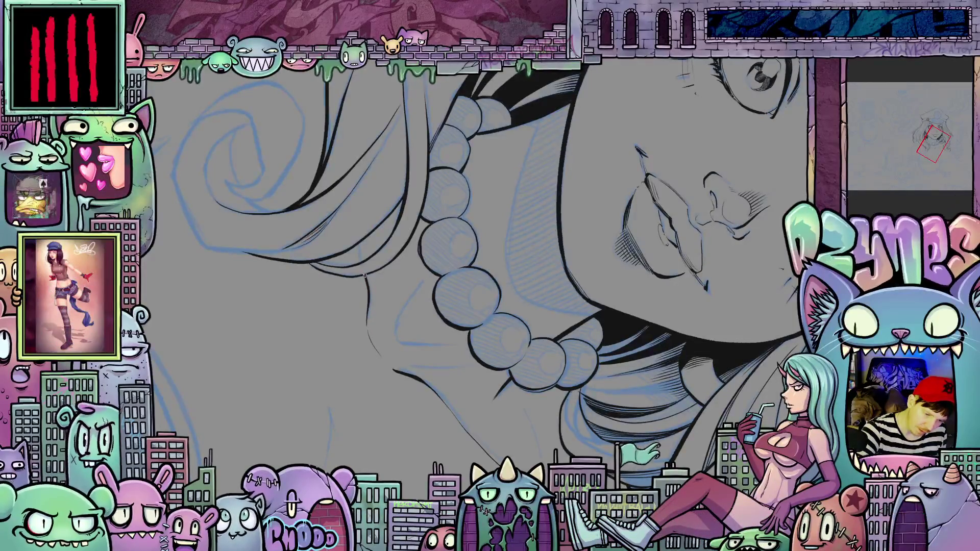
left_click_drag(357, 245, 362, 263)
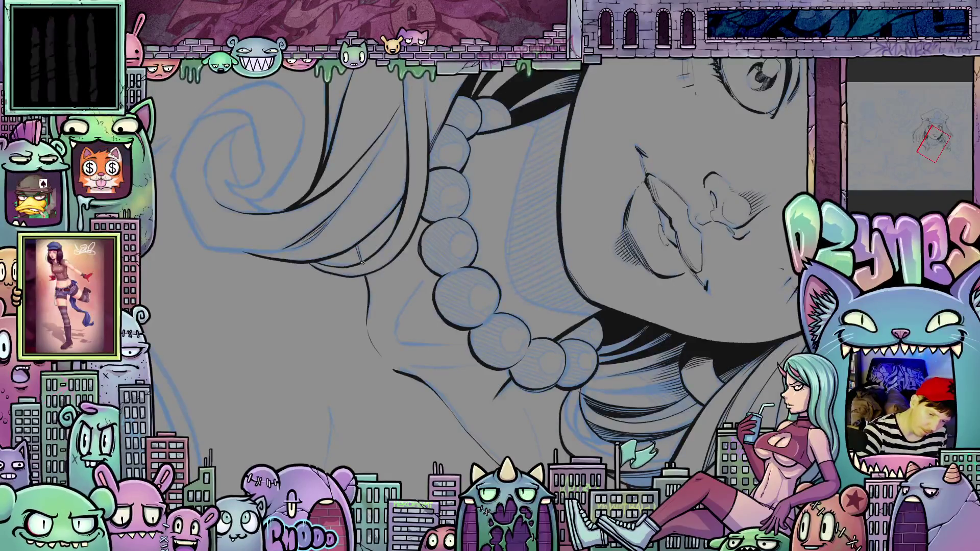
left_click_drag(442, 331, 473, 382)
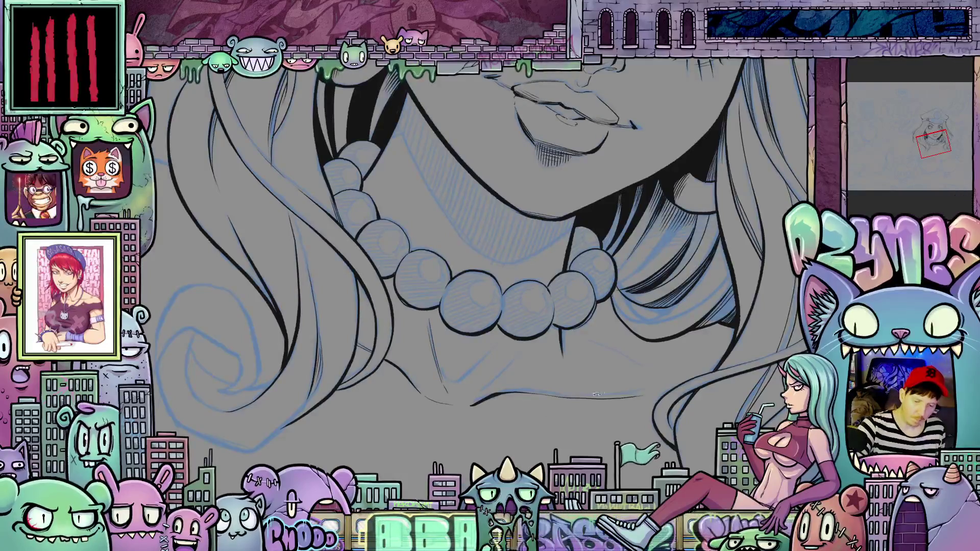
left_click_drag(447, 387, 507, 375)
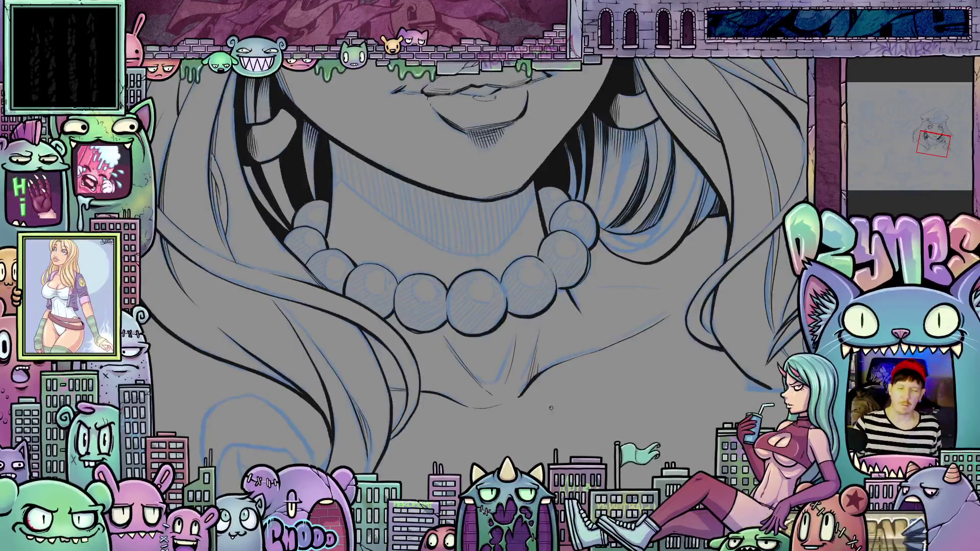
scroll(551, 408, "down", 8)
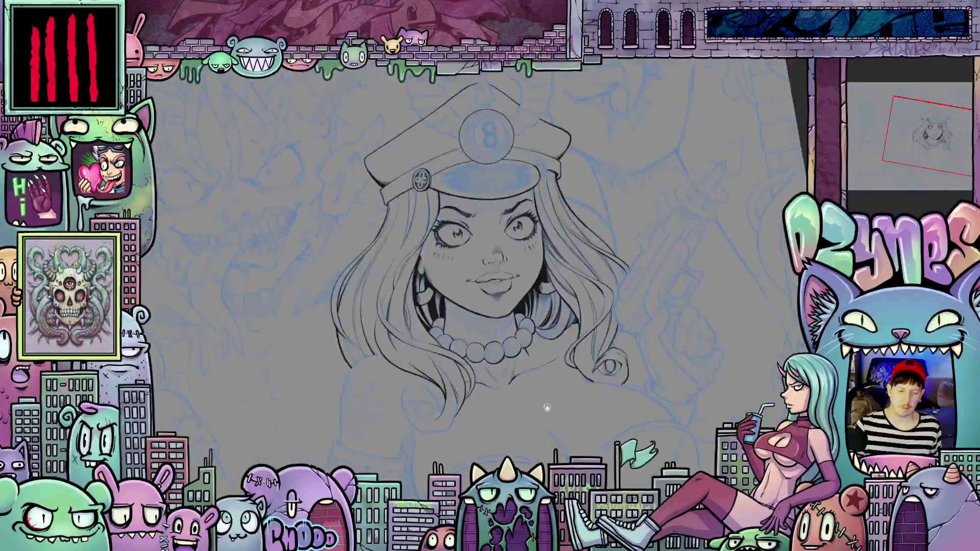
left_click_drag(546, 407, 559, 453)
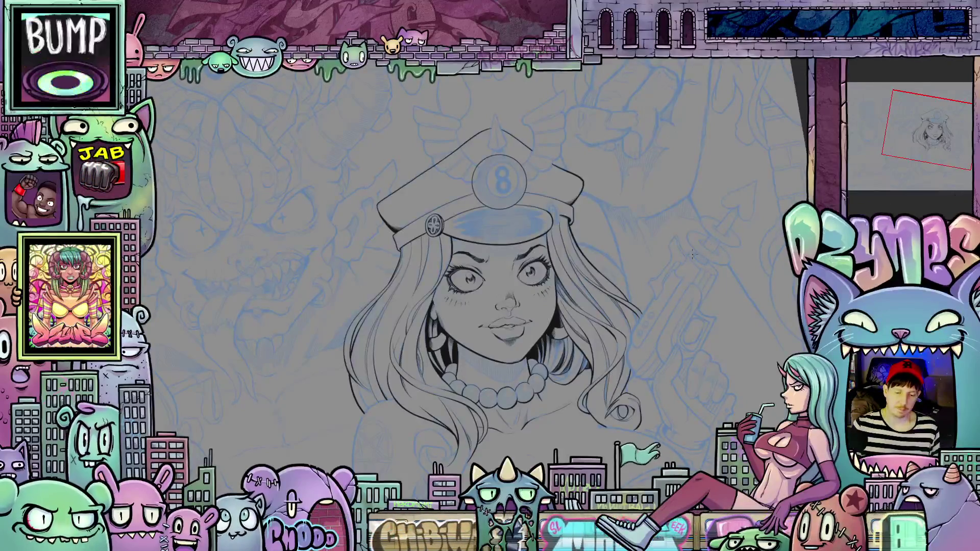
left_click_drag(664, 306, 698, 252)
scroll(699, 252, "up", 3)
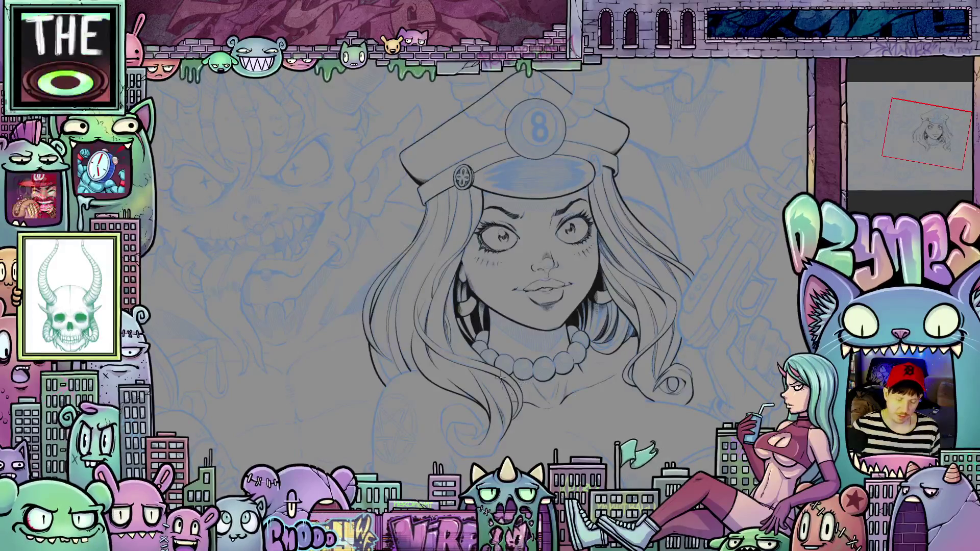
scroll(522, 382, "up", 2)
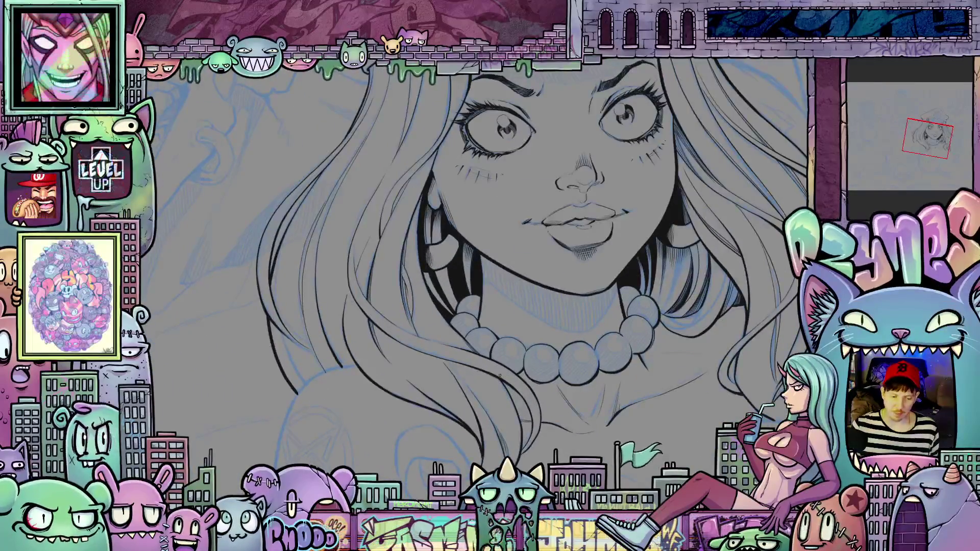
left_click_drag(535, 297, 511, 339)
scroll(511, 339, "up", 1)
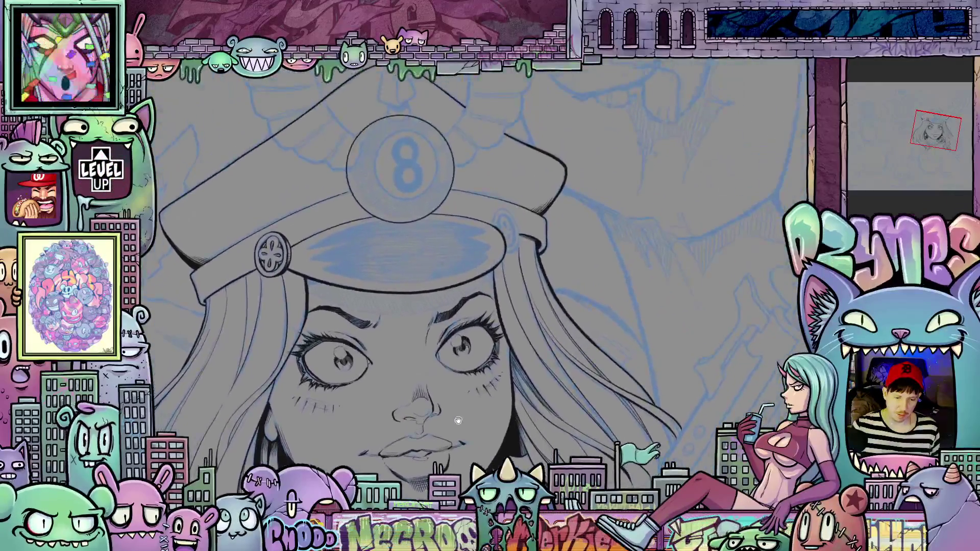
scroll(502, 259, "up", 1)
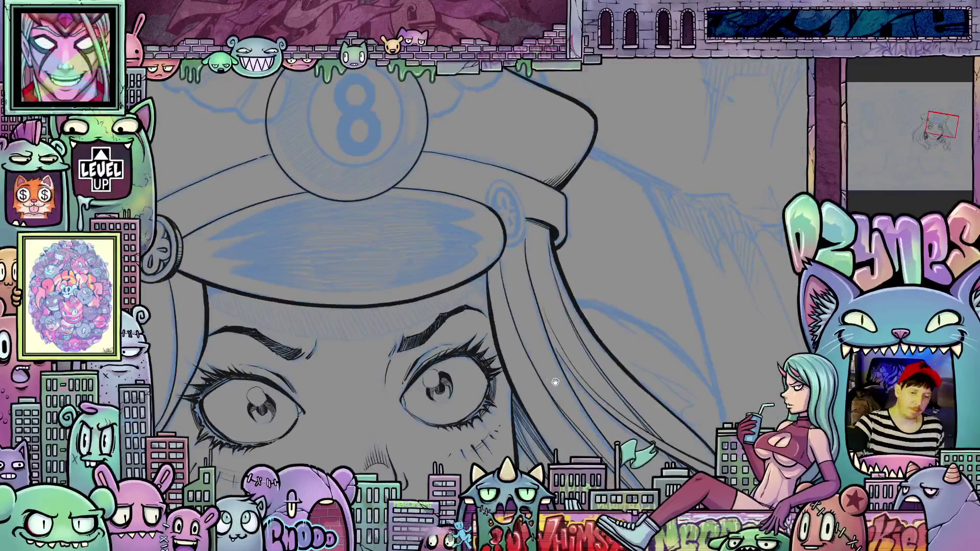
left_click_drag(491, 207, 563, 270)
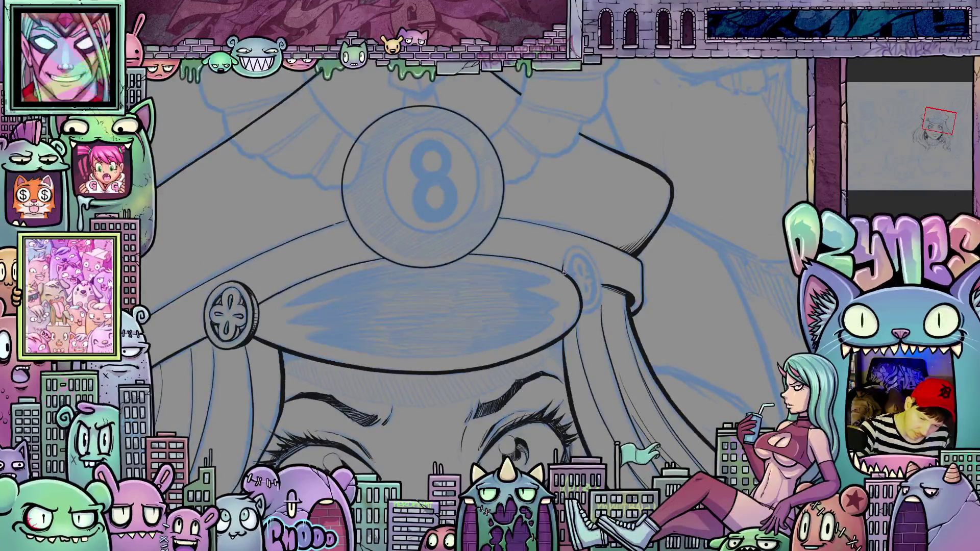
Ink the outline of the hatband's right button to match the left one
mouse_move(563, 261)
left_mouse_down()
mouse_move(572, 251)
mouse_move(590, 257)
mouse_move(597, 306)
left_mouse_up()
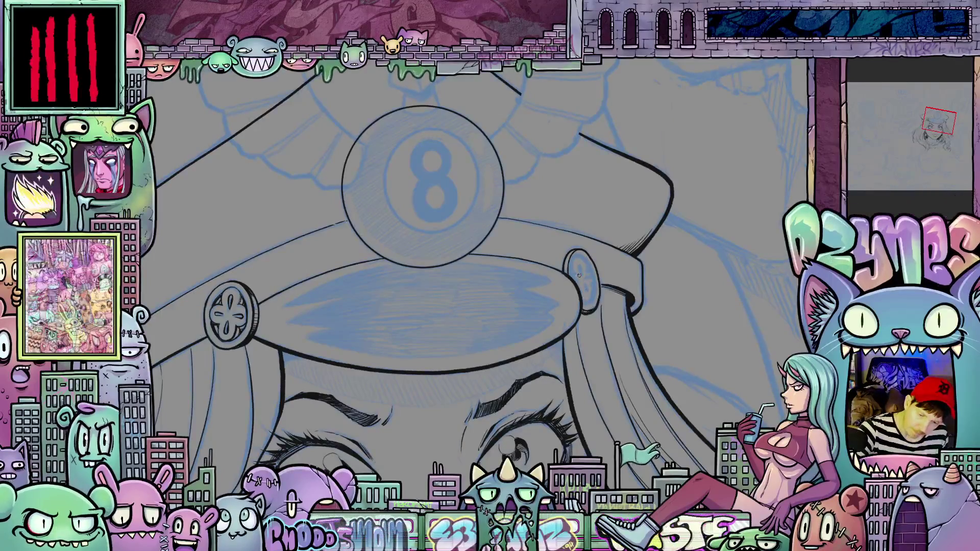
mouse_move(600, 309)
left_mouse_down()
mouse_move(577, 286)
mouse_move(602, 266)
mouse_move(590, 267)
mouse_move(576, 299)
left_mouse_up()
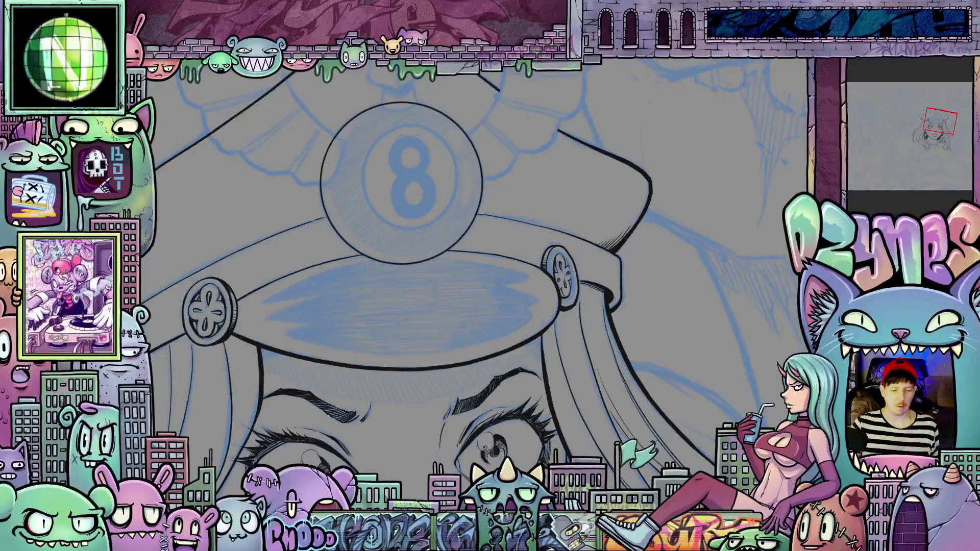
scroll(581, 364, "down", 3)
scroll(559, 324, "up", 3)
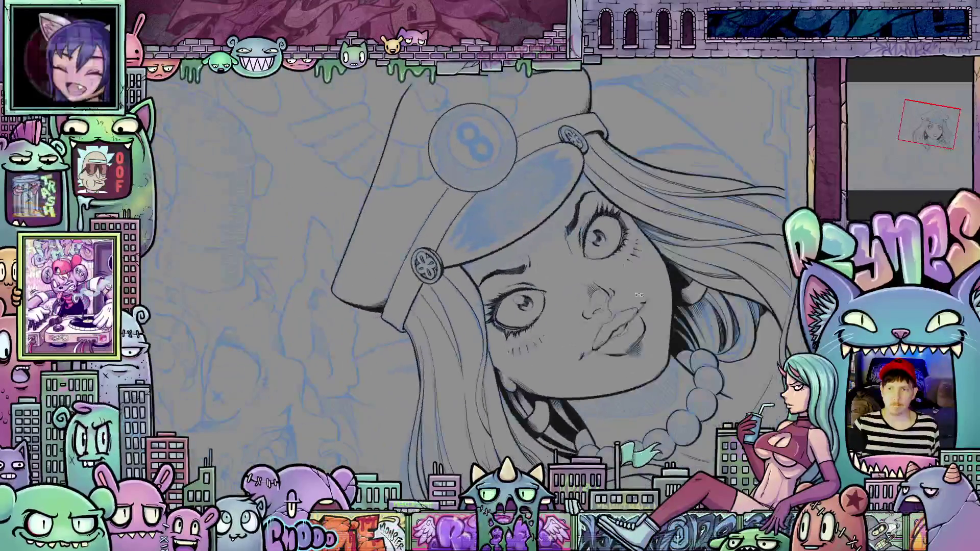
scroll(597, 269, "up", 5)
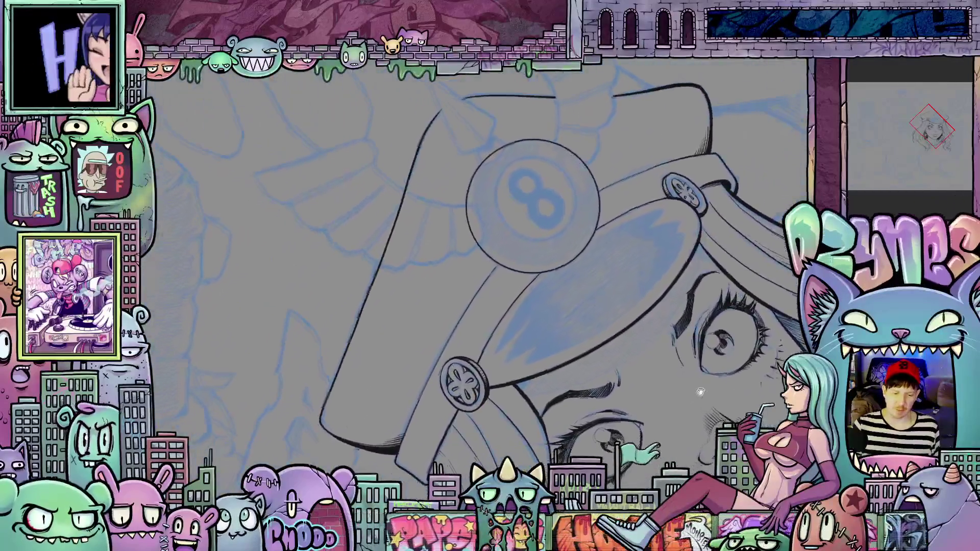
scroll(620, 349, "down", 3)
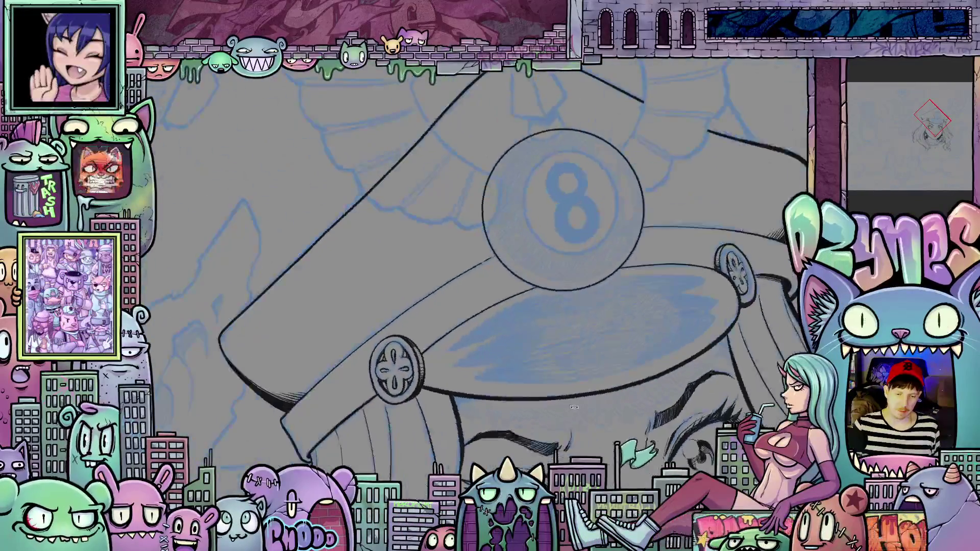
scroll(606, 389, "up", 3)
scroll(605, 389, "up", 2)
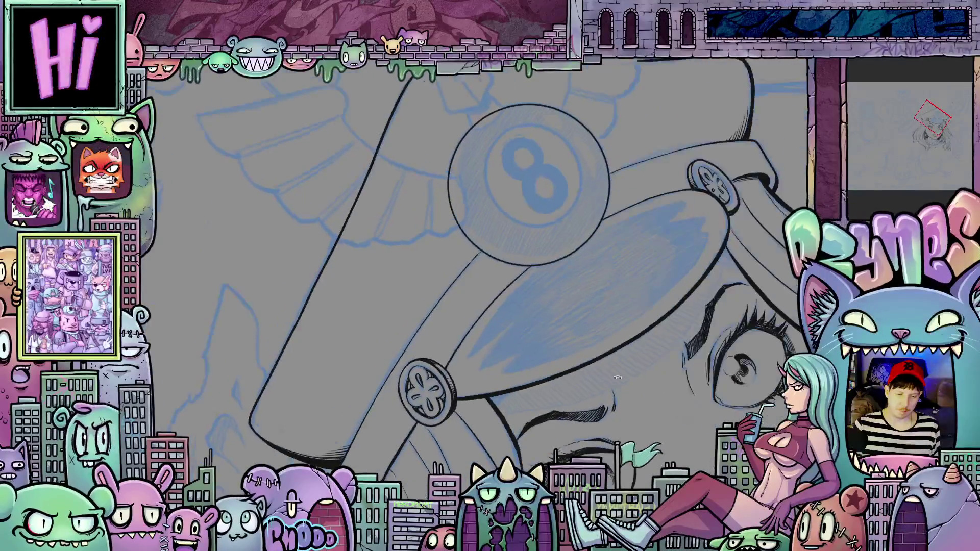
left_click_drag(619, 356, 572, 354)
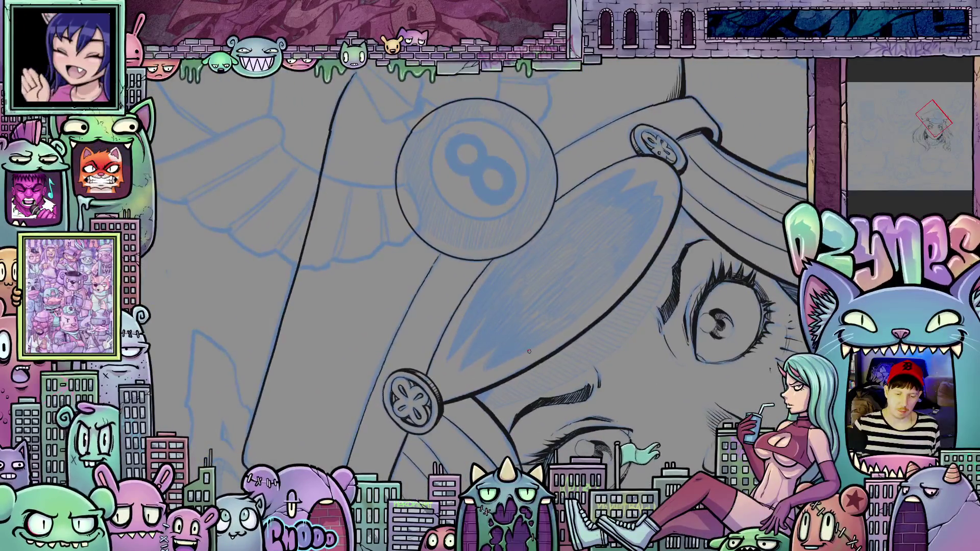
scroll(529, 351, "up", 1)
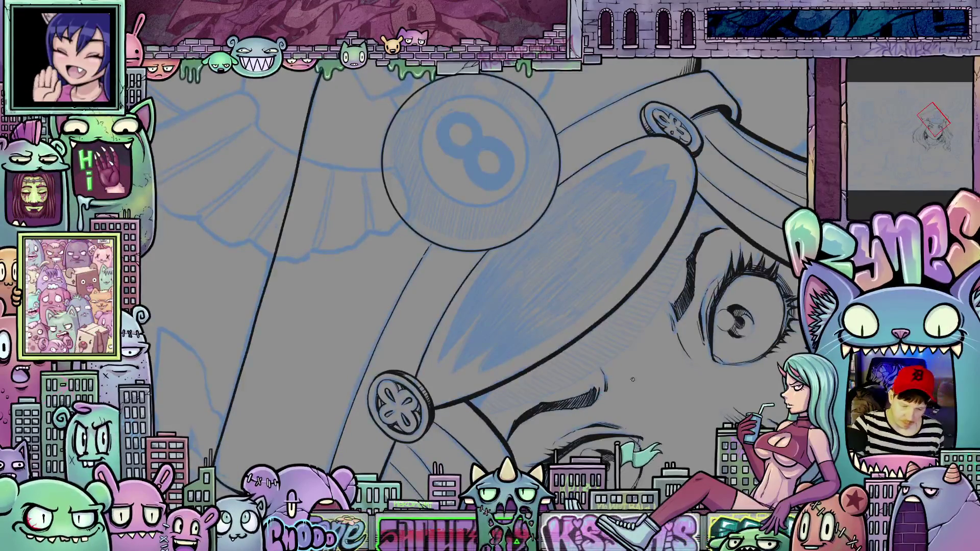
mouse_move(618, 339)
left_mouse_down()
mouse_move(658, 381)
mouse_move(620, 418)
mouse_move(625, 392)
left_mouse_up()
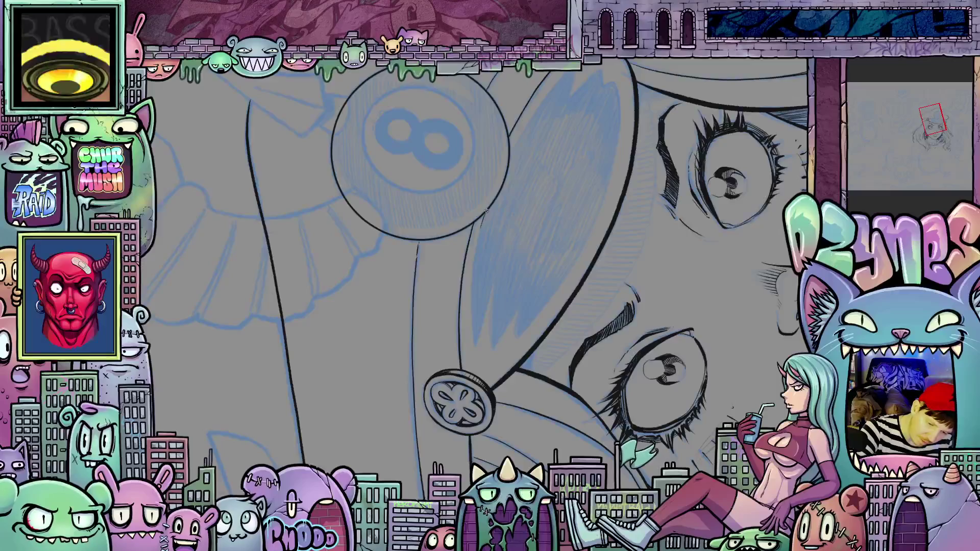
Ink the hair edge beside the face with several short strokes
left_click_drag(485, 209, 473, 272)
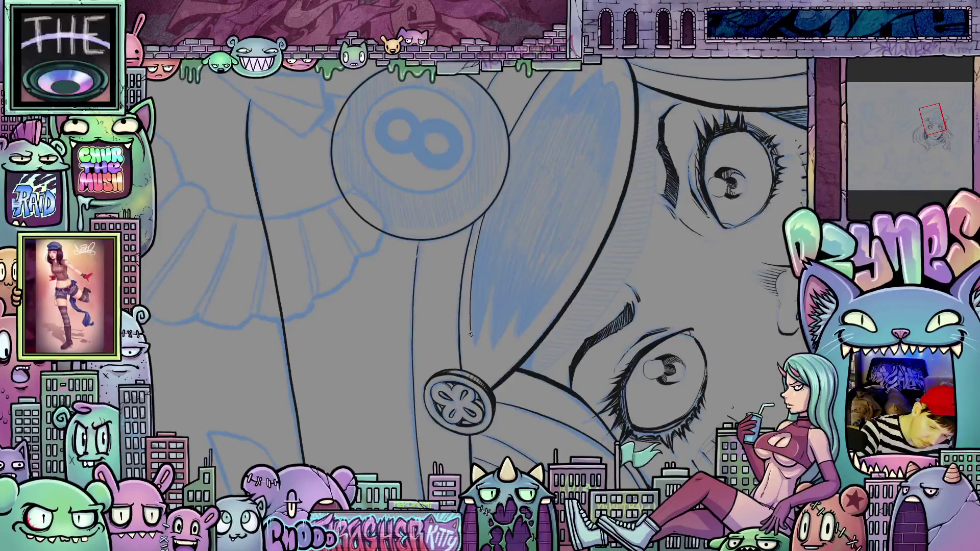
mouse_move(470, 335)
left_mouse_down()
mouse_move(472, 349)
mouse_move(480, 335)
left_mouse_up()
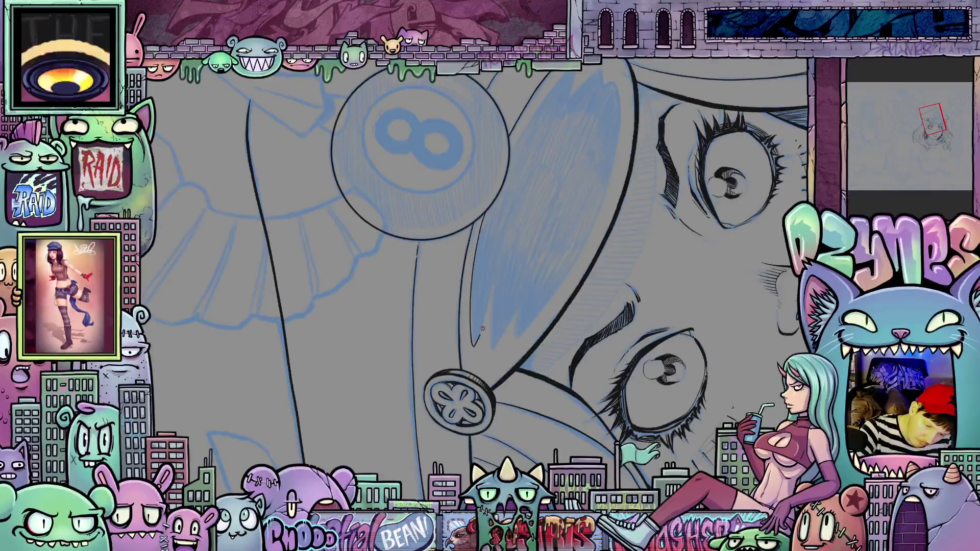
left_click_drag(492, 298, 488, 317)
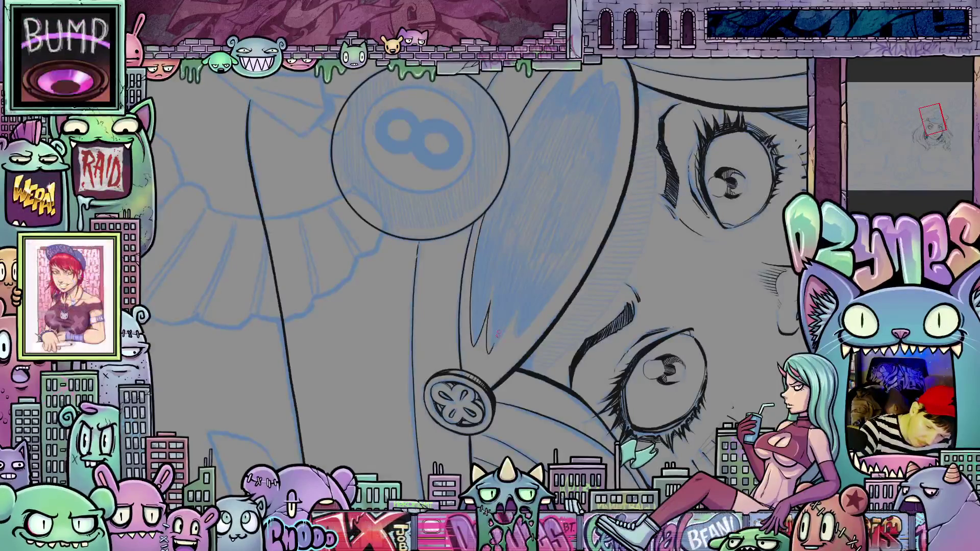
mouse_move(488, 356)
left_mouse_down()
mouse_move(523, 320)
mouse_move(519, 341)
mouse_move(500, 327)
left_mouse_up()
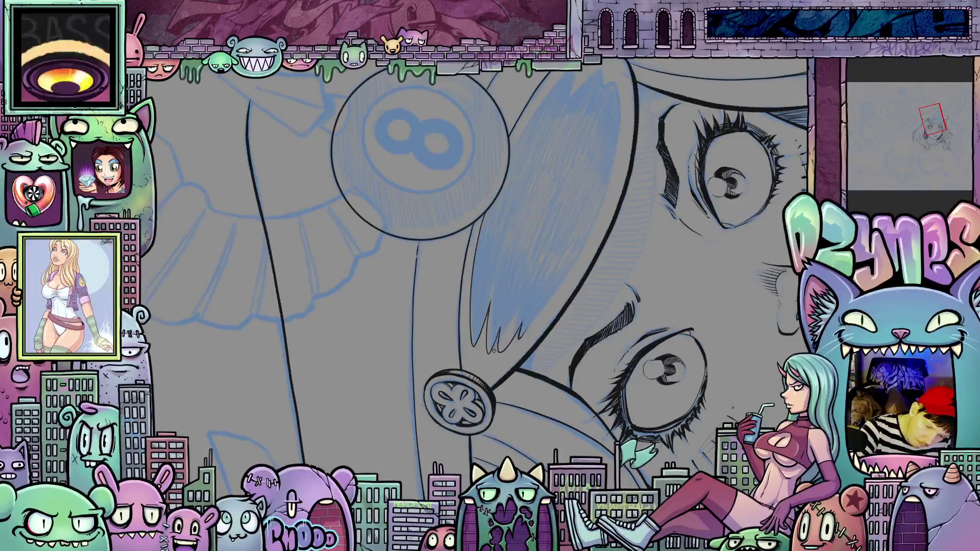
Trace the left edge and bottom curve of the blue shading under the peak
left_click_drag(581, 311, 485, 314)
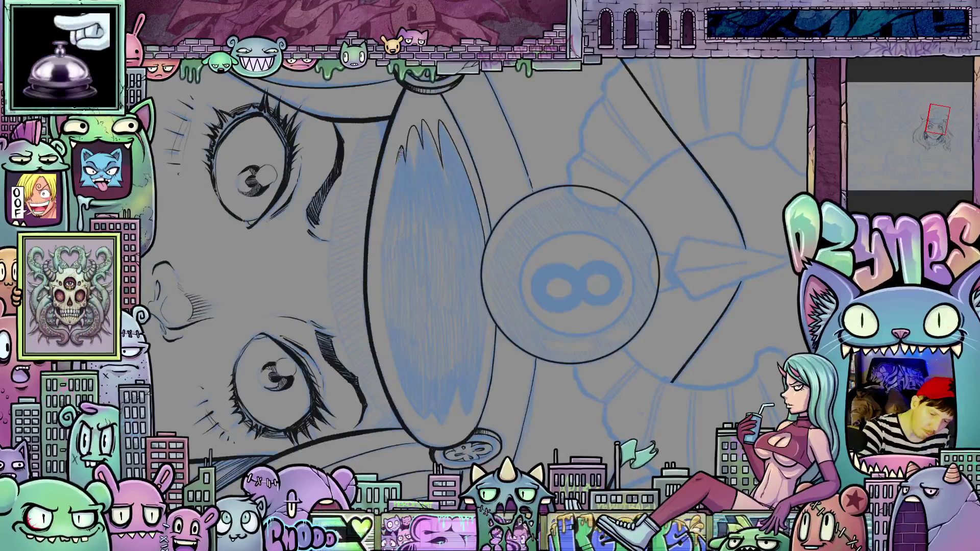
mouse_move(394, 165)
left_mouse_down()
mouse_move(382, 288)
mouse_move(396, 368)
left_mouse_up()
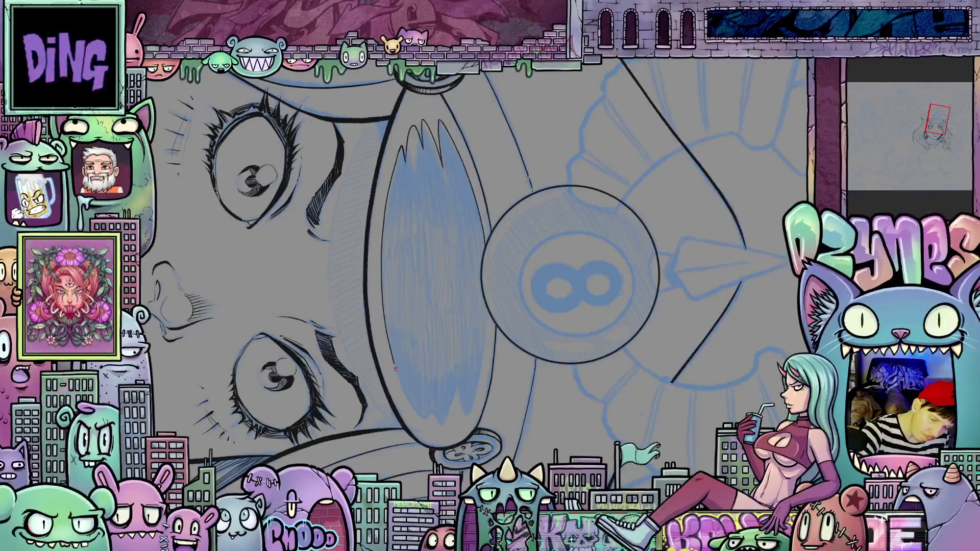
mouse_move(422, 423)
left_mouse_down()
mouse_move(429, 428)
mouse_move(434, 410)
mouse_move(439, 427)
mouse_move(446, 403)
mouse_move(450, 420)
mouse_move(463, 413)
left_mouse_up()
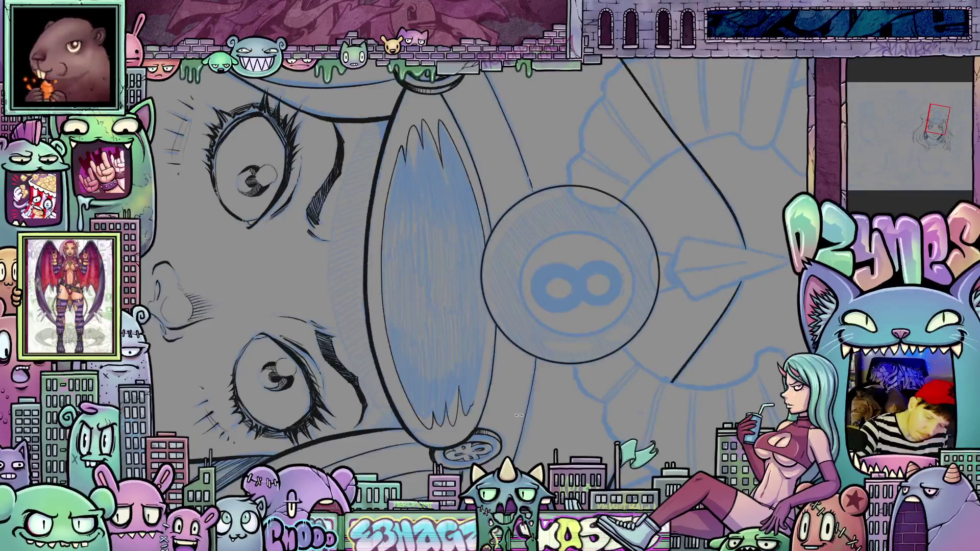
mouse_move(487, 372)
left_mouse_down()
mouse_move(587, 357)
mouse_move(638, 306)
mouse_move(656, 257)
mouse_move(497, 248)
left_mouse_up()
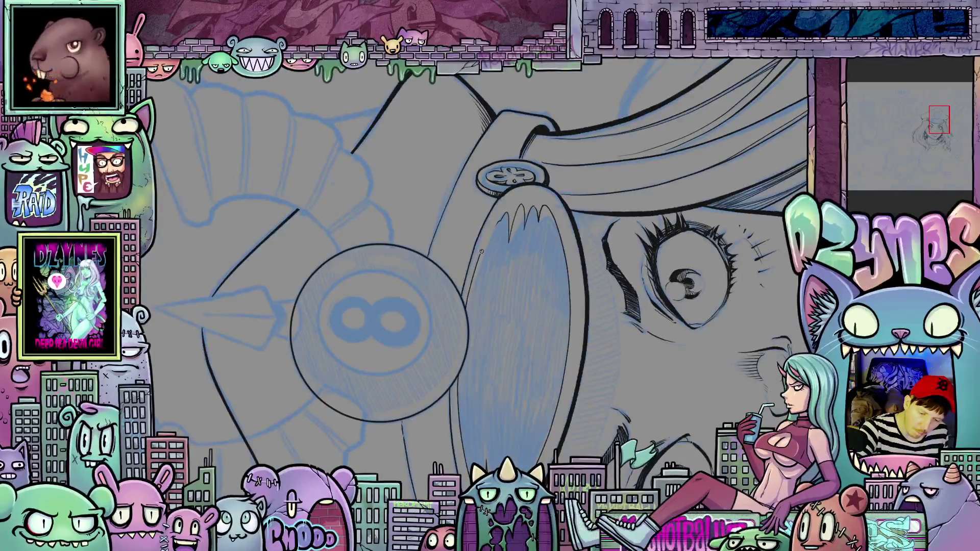
mouse_move(495, 265)
left_mouse_down()
mouse_move(530, 405)
mouse_move(566, 285)
left_mouse_up()
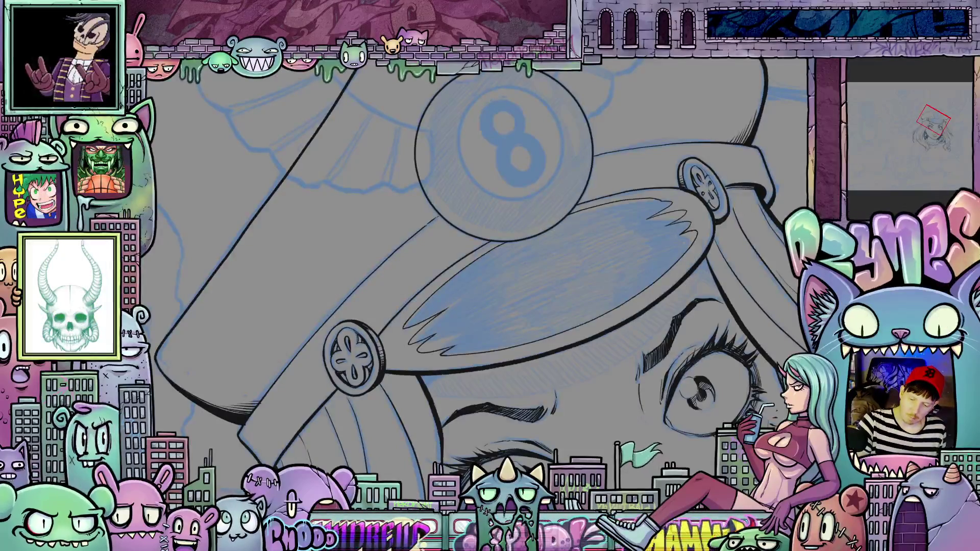
Fill the underside of the cap's peak with navy
left_click(599, 298)
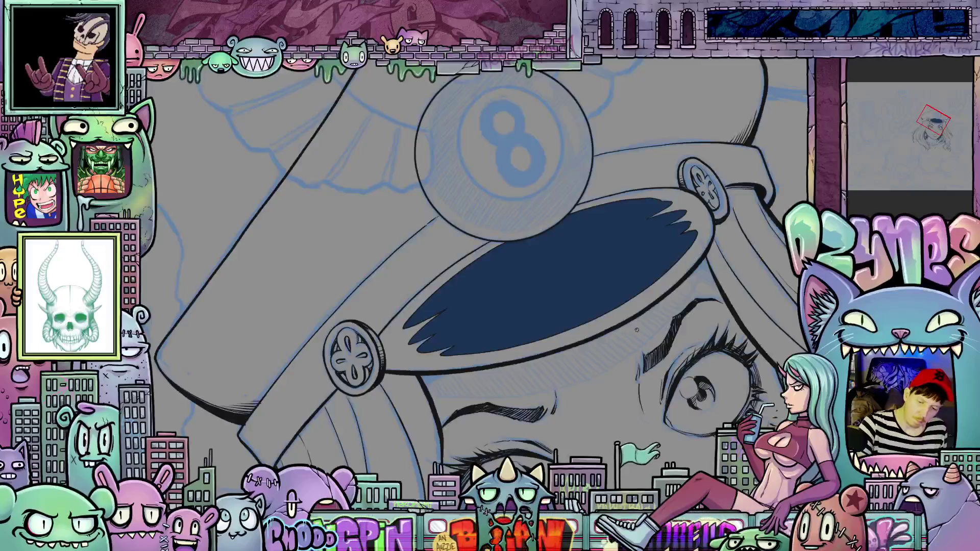
scroll(521, 362, "down", 5)
left_click_drag(521, 362, 483, 345)
scroll(484, 345, "up", 5)
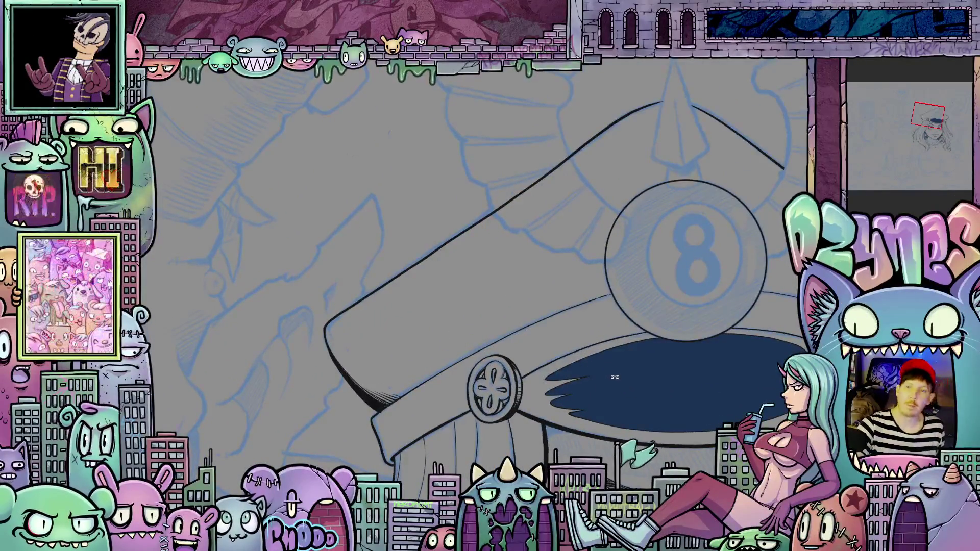
left_click_drag(542, 375, 592, 407)
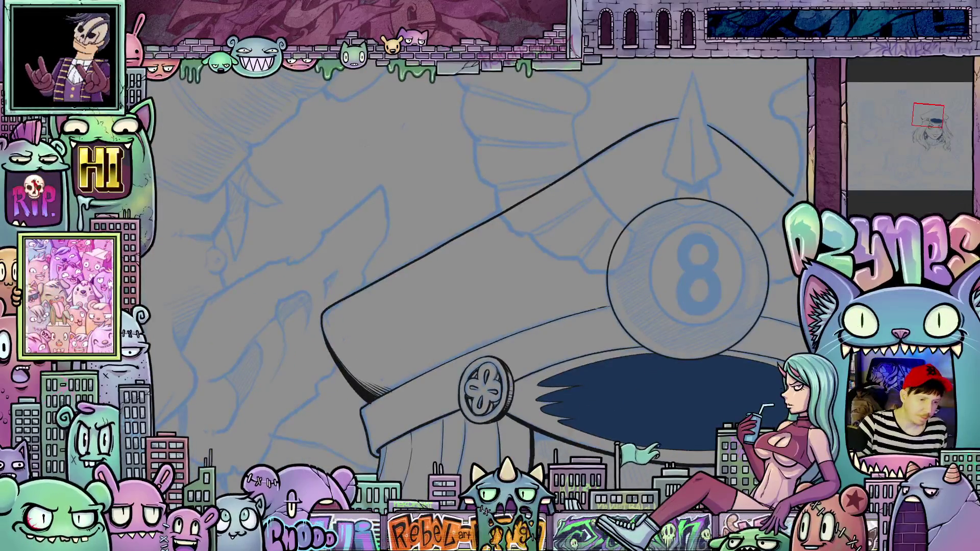
Ink a small curve at the cap's edge
mouse_move(343, 340)
left_mouse_down()
mouse_move(356, 345)
mouse_move(378, 302)
mouse_move(442, 382)
mouse_move(431, 291)
left_mouse_up()
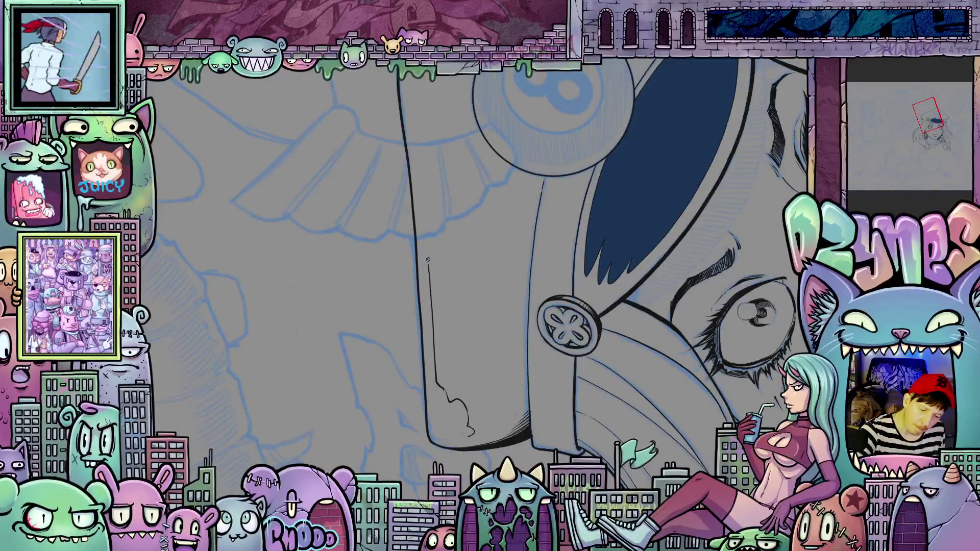
mouse_move(443, 242)
left_mouse_down()
mouse_move(363, 206)
mouse_move(358, 241)
left_mouse_up()
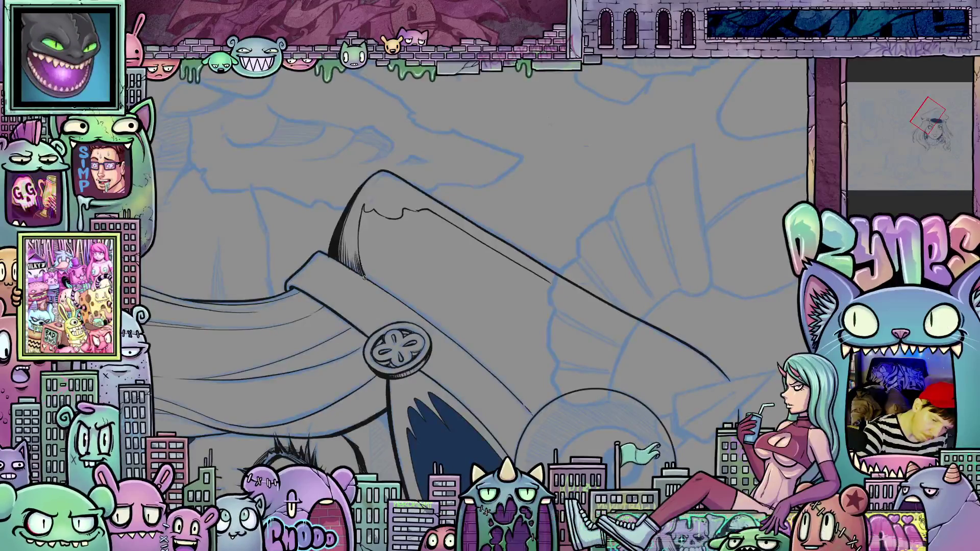
mouse_move(459, 276)
left_mouse_down()
mouse_move(433, 303)
mouse_move(434, 334)
mouse_move(479, 402)
mouse_move(514, 417)
left_mouse_up()
left_click_drag(553, 406, 536, 286)
scroll(533, 271, "up", 3)
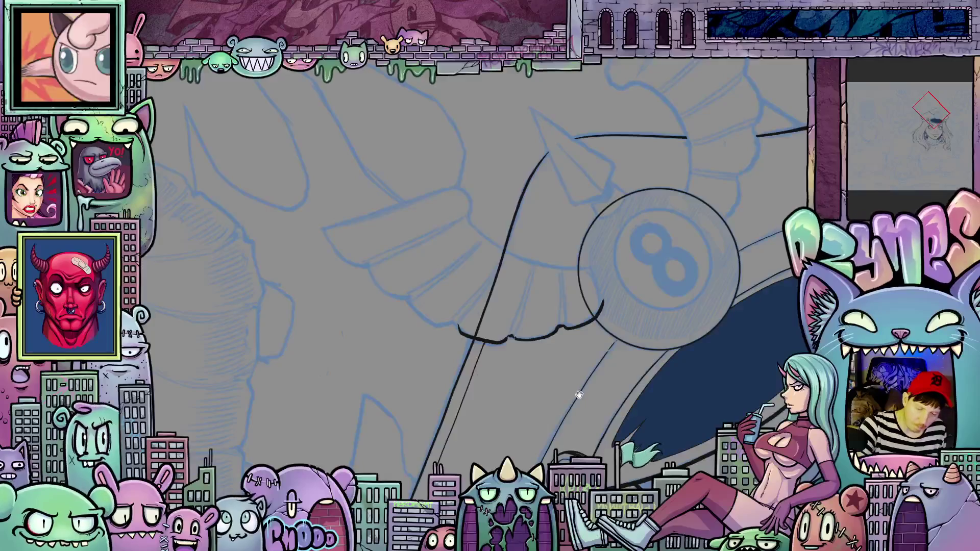
mouse_move(579, 395)
left_mouse_down()
mouse_move(627, 309)
mouse_move(547, 286)
left_mouse_up()
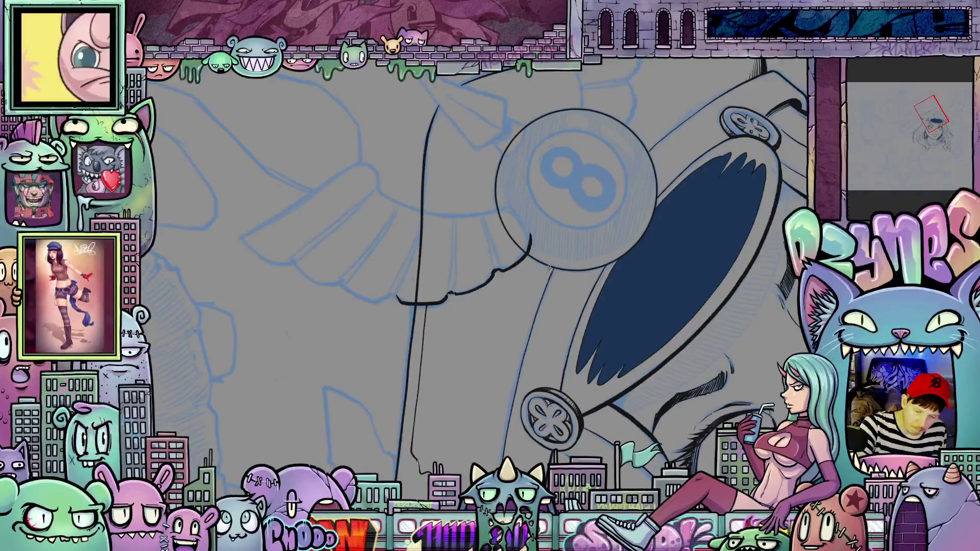
Ink the missing crown line below the 8-ball and fill that area navy
left_click_drag(546, 274, 532, 311)
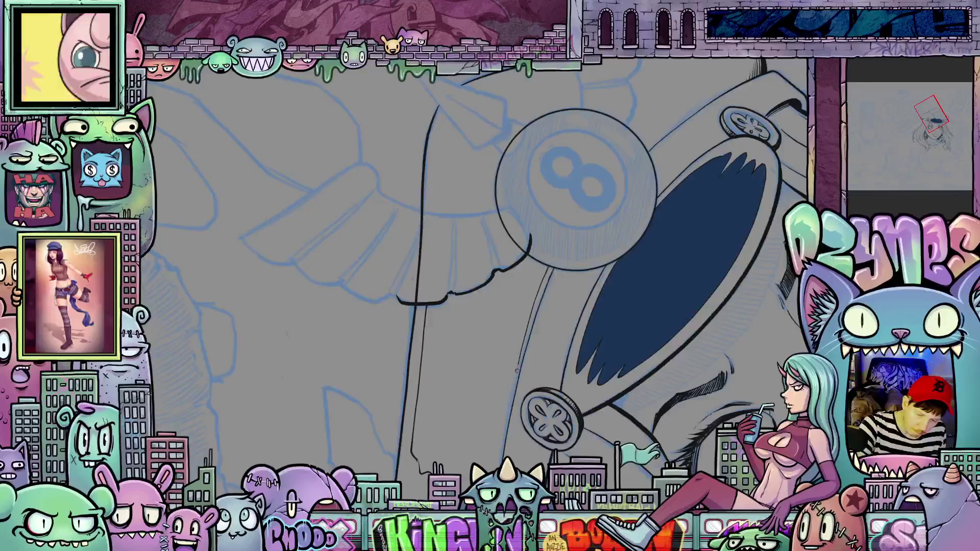
left_click_drag(512, 397, 504, 448)
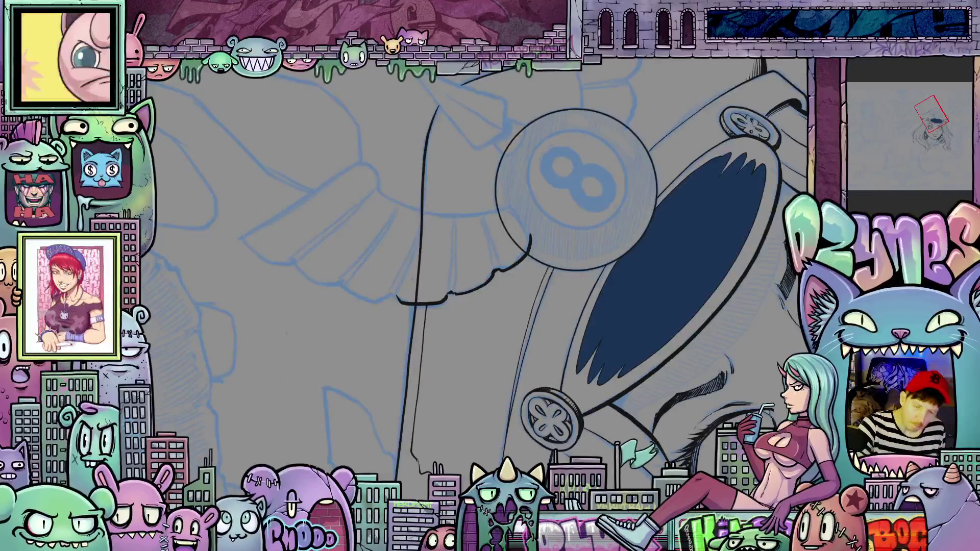
left_click(511, 333)
scroll(650, 300, "down", 3)
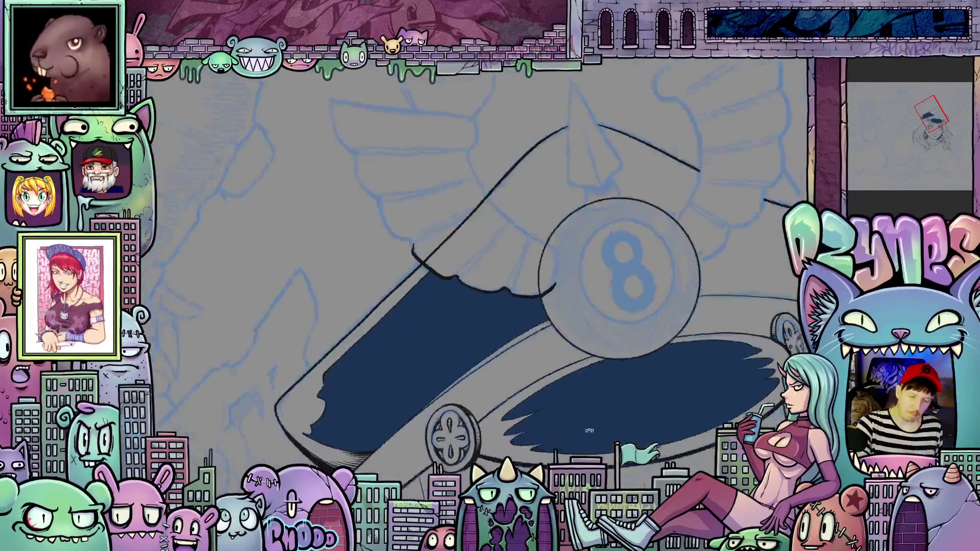
scroll(541, 425, "down", 3)
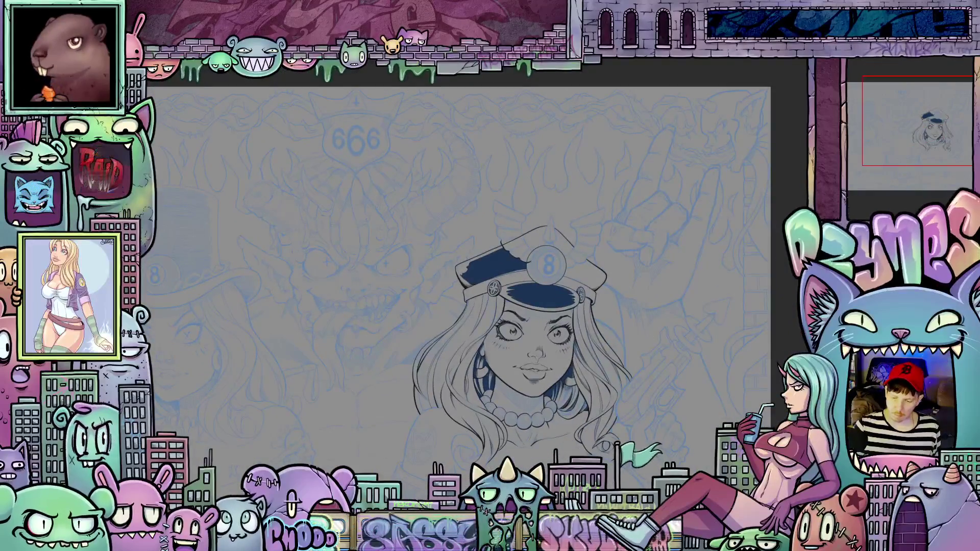
Switch the cap's navy fills to black with Alt+Backspace and view the whole drawing
key("alt+BackSpace")
scroll(567, 375, "down", 2)
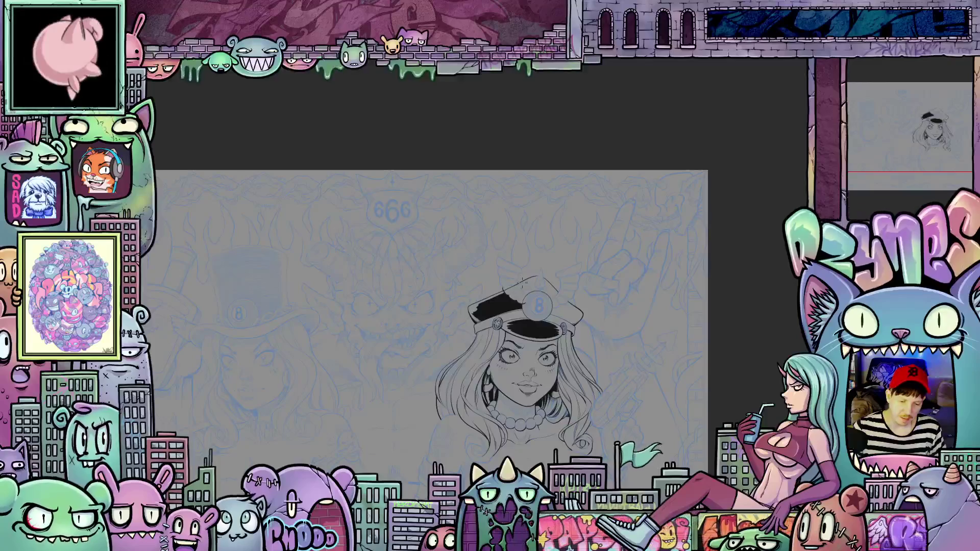
scroll(522, 281, "up", 5)
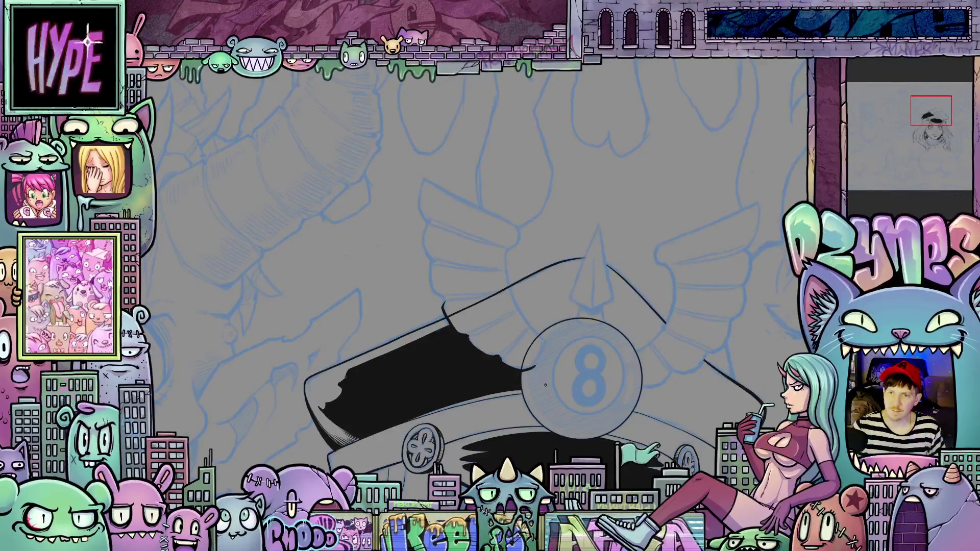
Extend the 8-ball's outline and ink the wing feather edges beside it
scroll(552, 372, "up", 3)
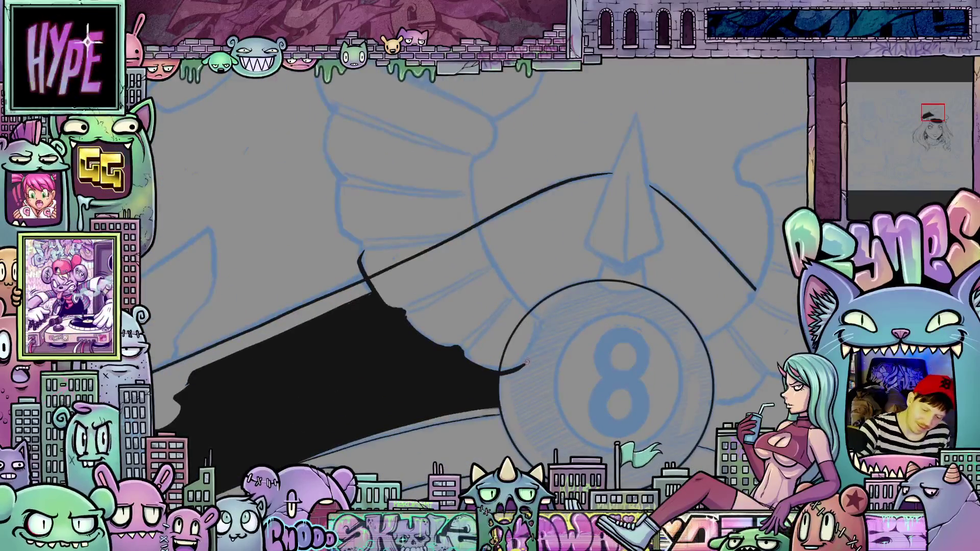
left_click_drag(526, 363, 540, 322)
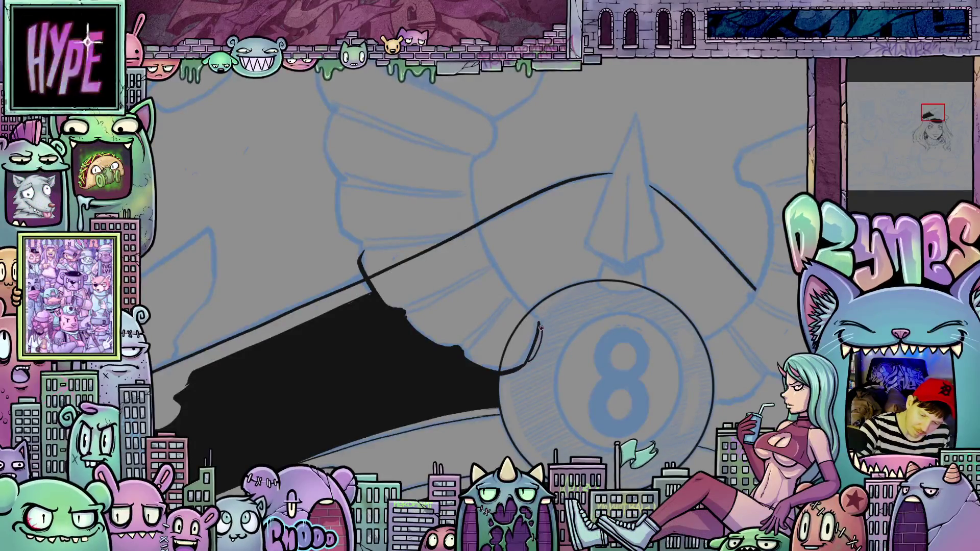
left_click_drag(698, 367, 579, 446)
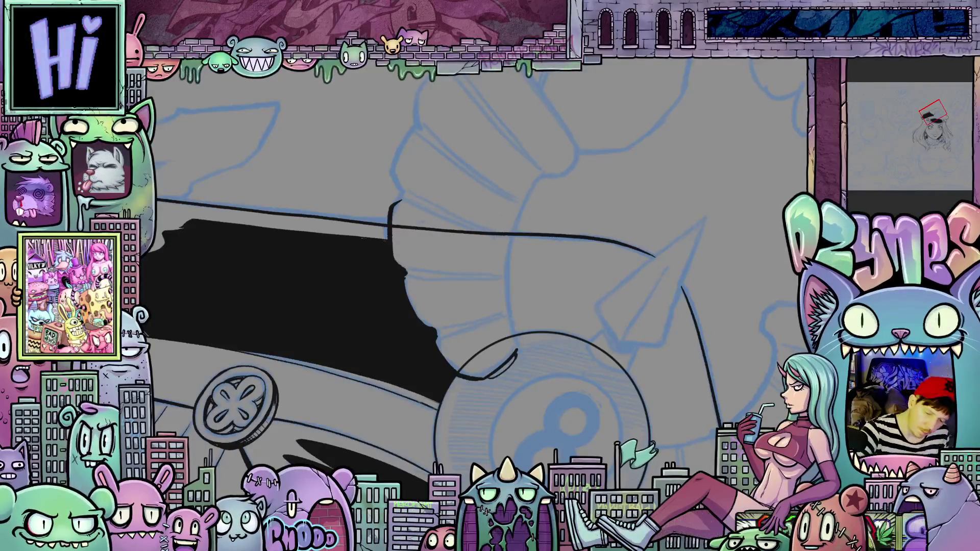
left_click_drag(505, 318, 515, 356)
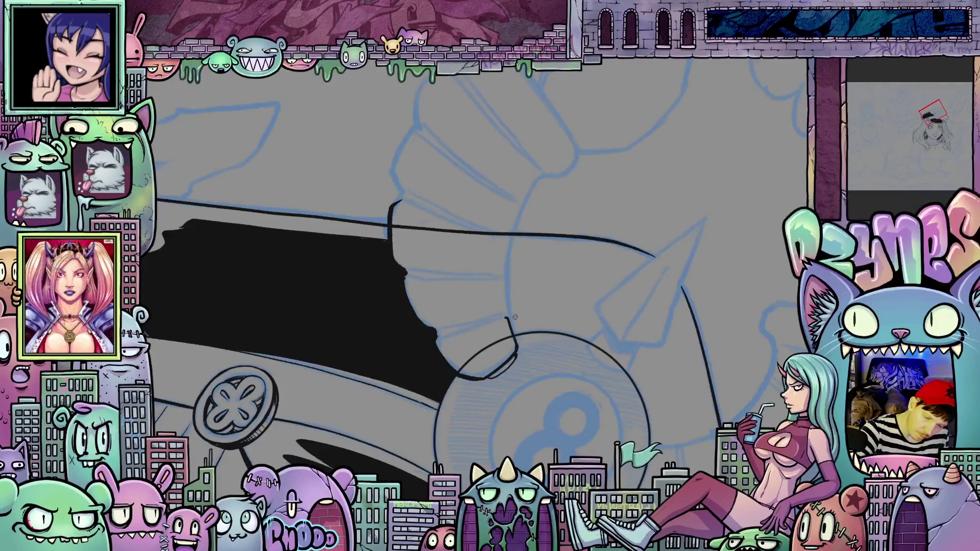
left_click_drag(506, 318, 504, 277)
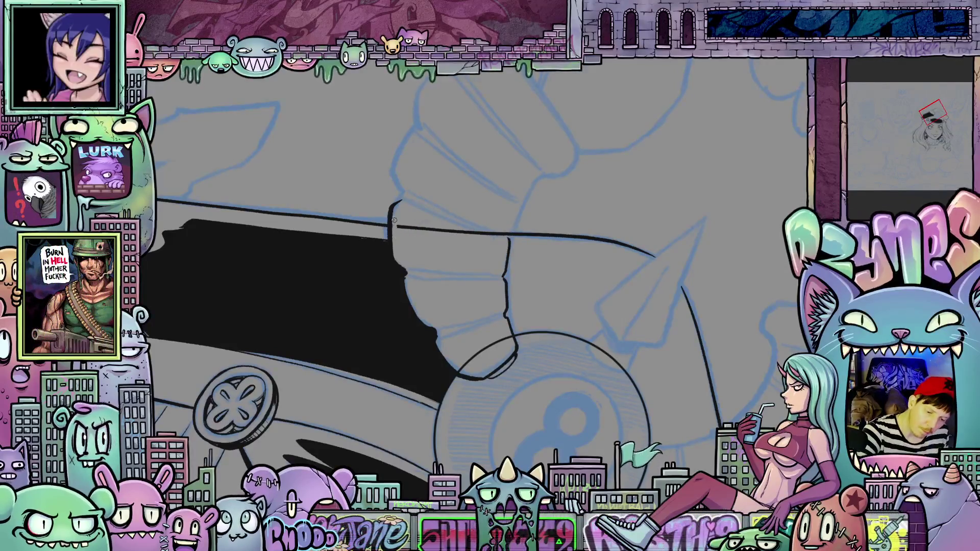
Erase the stray line, undo the thin stroke, and restore the navy fills
left_click_drag(394, 220, 424, 217)
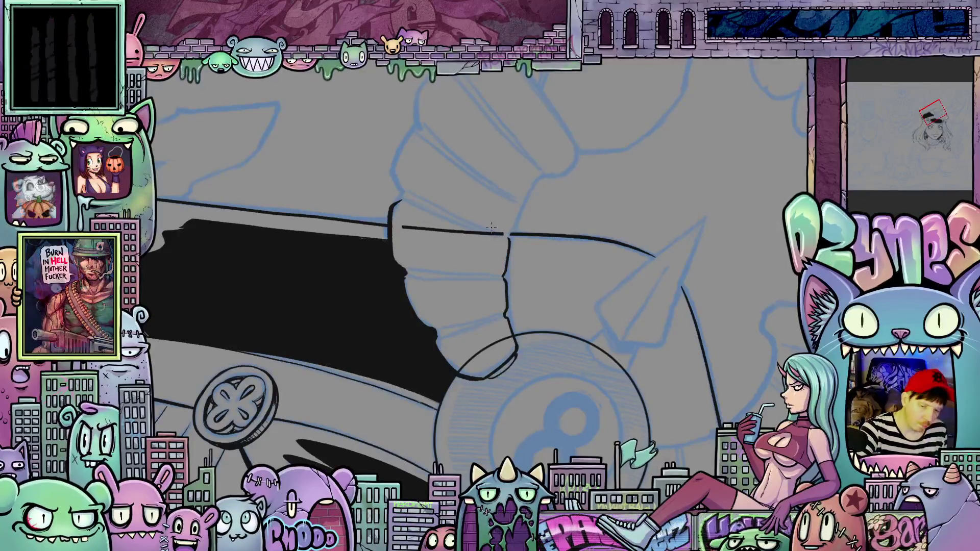
key("ctrl+z")
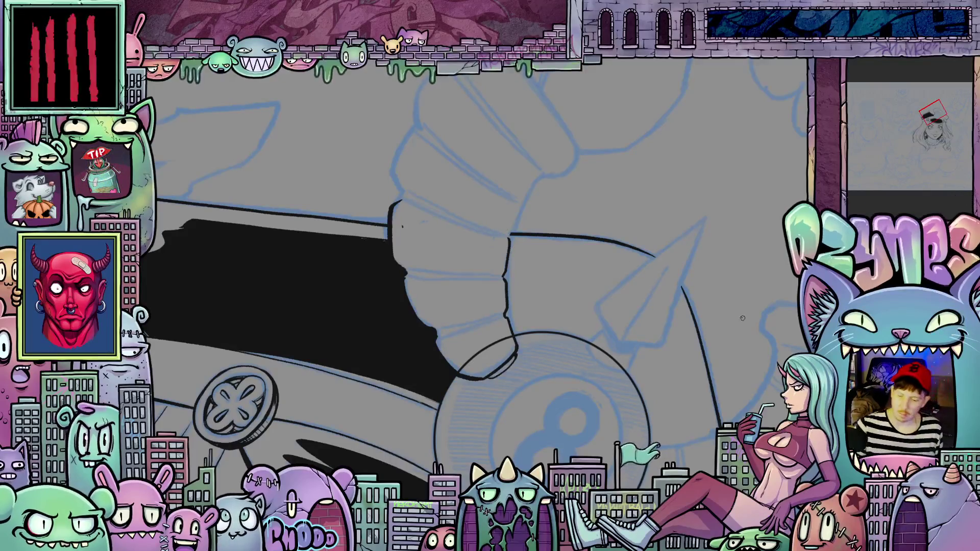
key("alt+BackSpace")
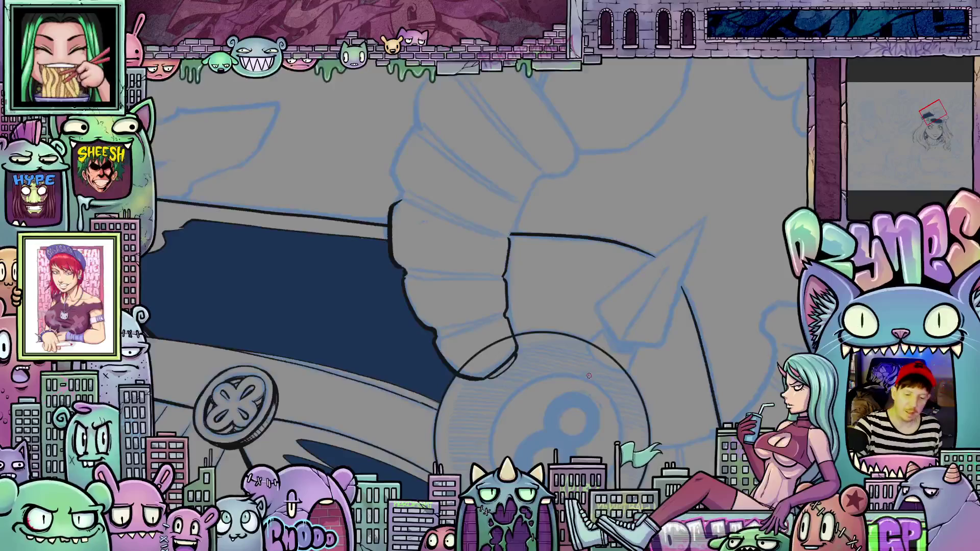
Ink the wing's outer outline and a feather edge in bold black
left_click_drag(564, 405, 588, 469)
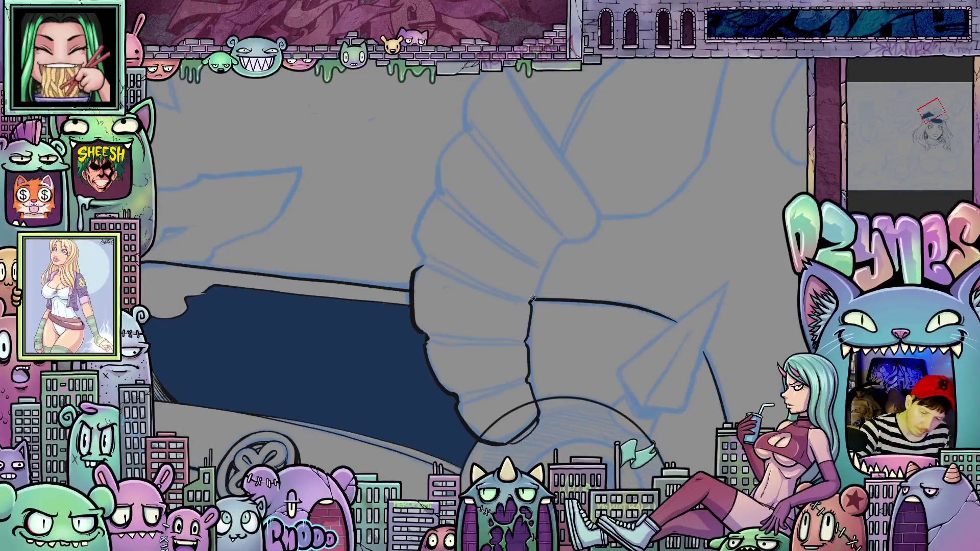
left_click_drag(532, 299, 557, 247)
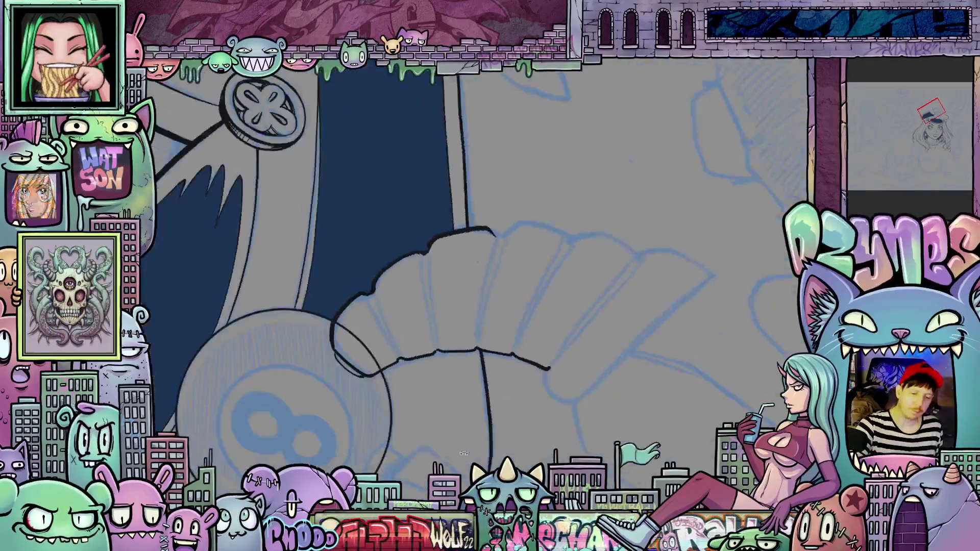
mouse_move(593, 175)
left_mouse_down()
mouse_move(476, 357)
mouse_move(469, 351)
left_mouse_up()
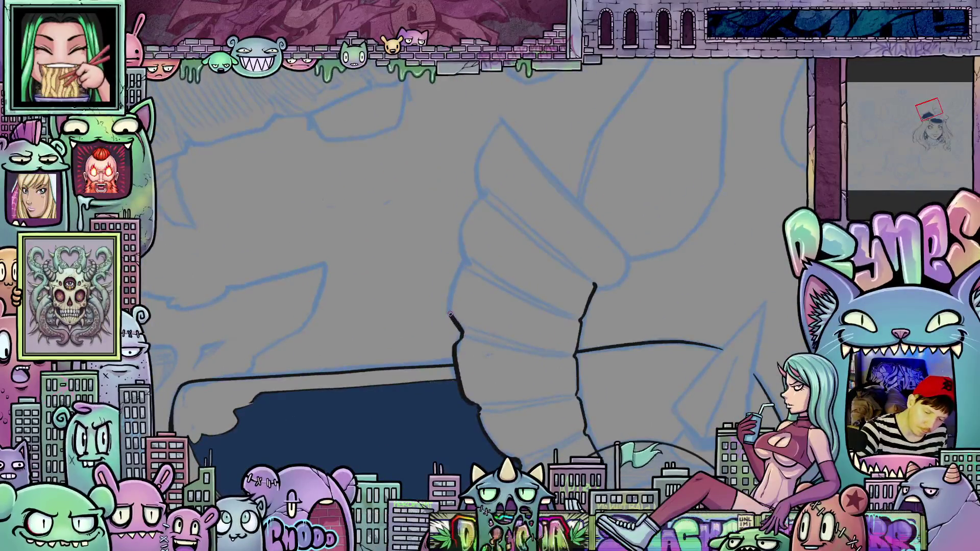
left_click_drag(450, 313, 461, 248)
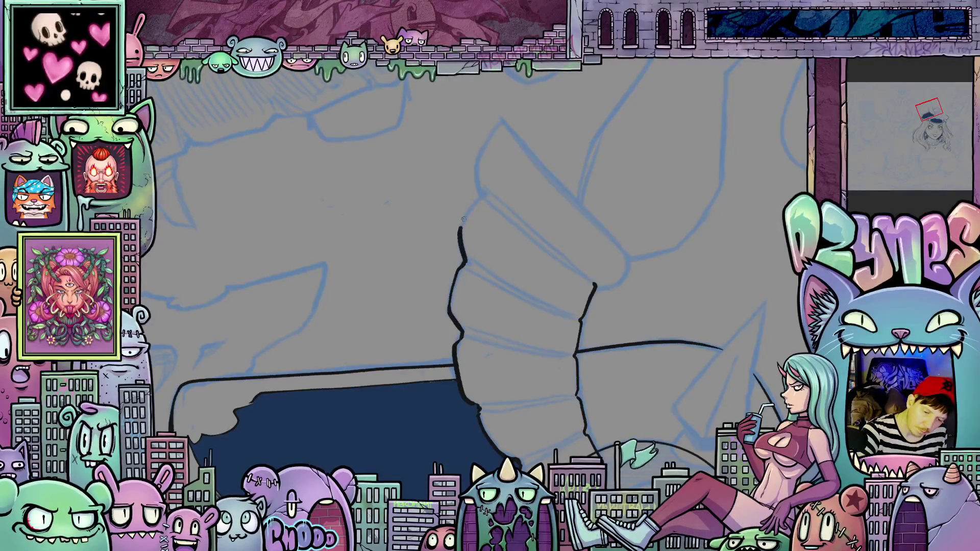
mouse_move(468, 210)
left_mouse_down()
mouse_move(459, 230)
mouse_move(485, 286)
left_mouse_up()
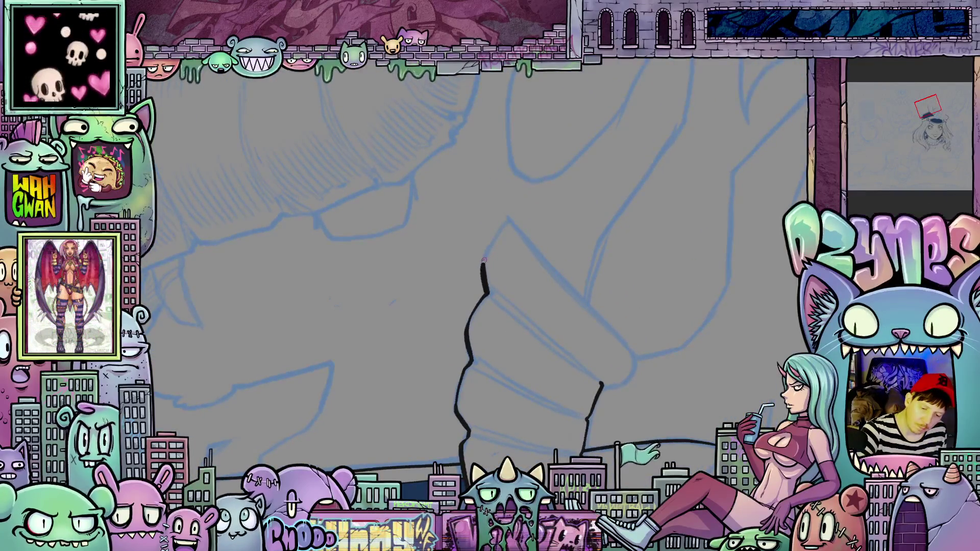
mouse_move(644, 305)
left_mouse_down()
mouse_move(620, 347)
mouse_move(590, 368)
mouse_move(541, 245)
left_mouse_up()
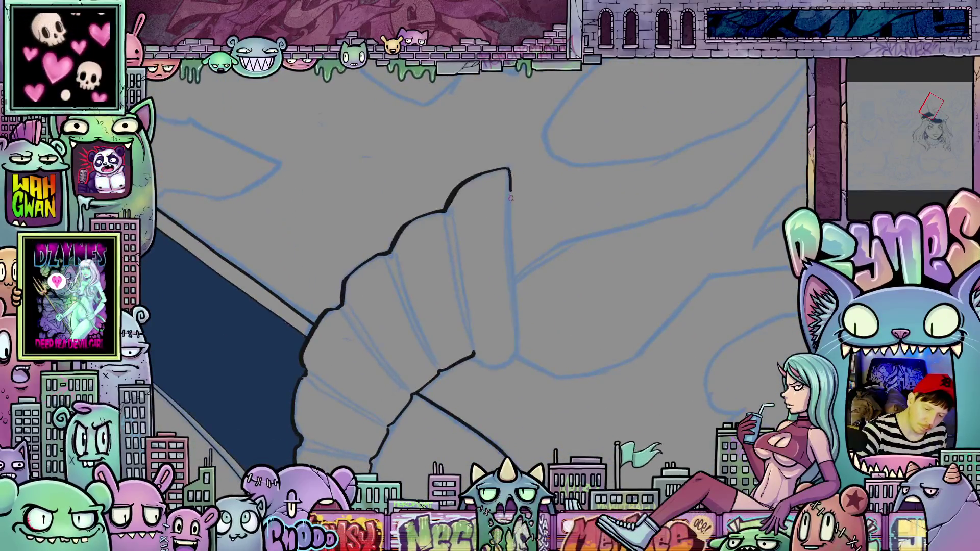
left_click_drag(511, 198, 513, 286)
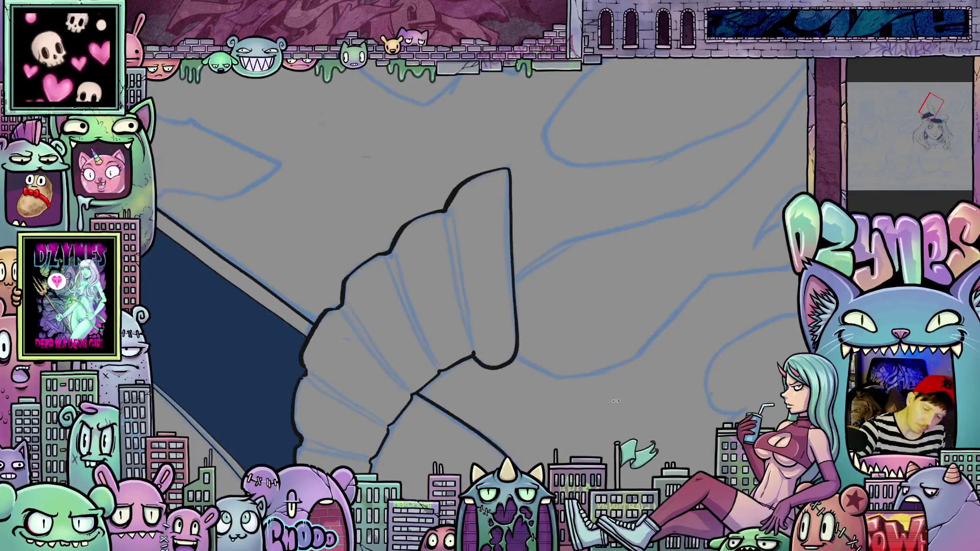
mouse_move(498, 368)
left_mouse_down()
mouse_move(551, 245)
mouse_move(600, 169)
mouse_move(580, 333)
mouse_move(531, 372)
left_mouse_up()
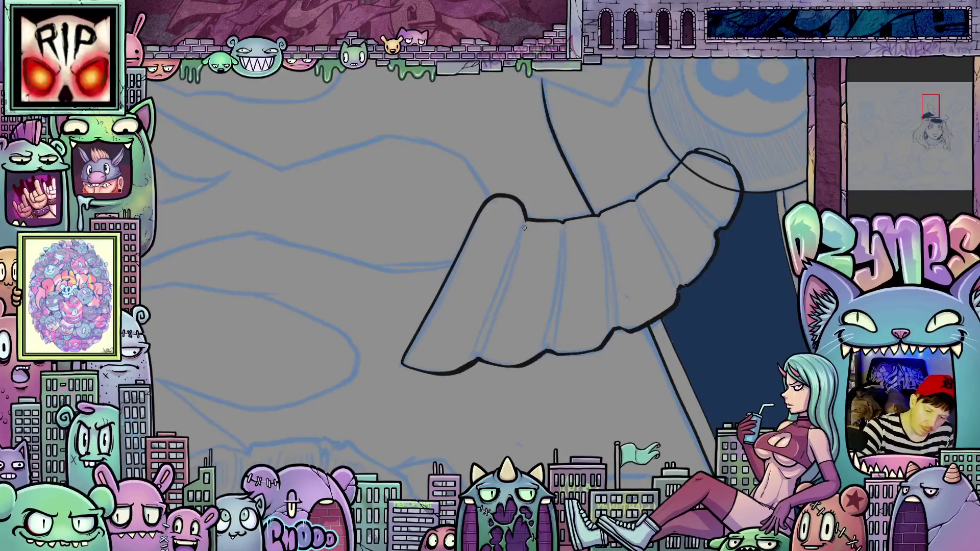
Draw and thicken two feather division lines running down from the joint
left_click_drag(523, 218, 488, 308)
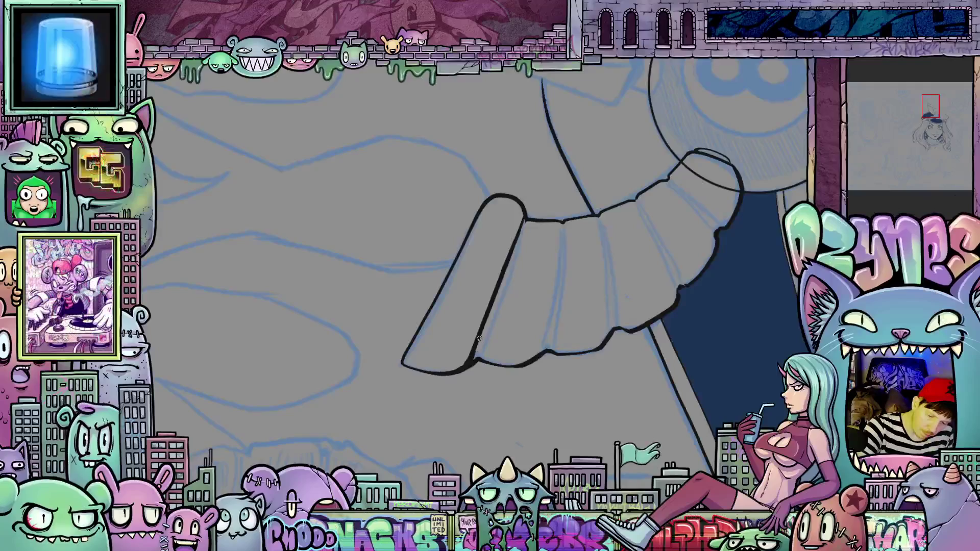
left_click_drag(471, 363, 484, 331)
left_click_drag(525, 221, 513, 260)
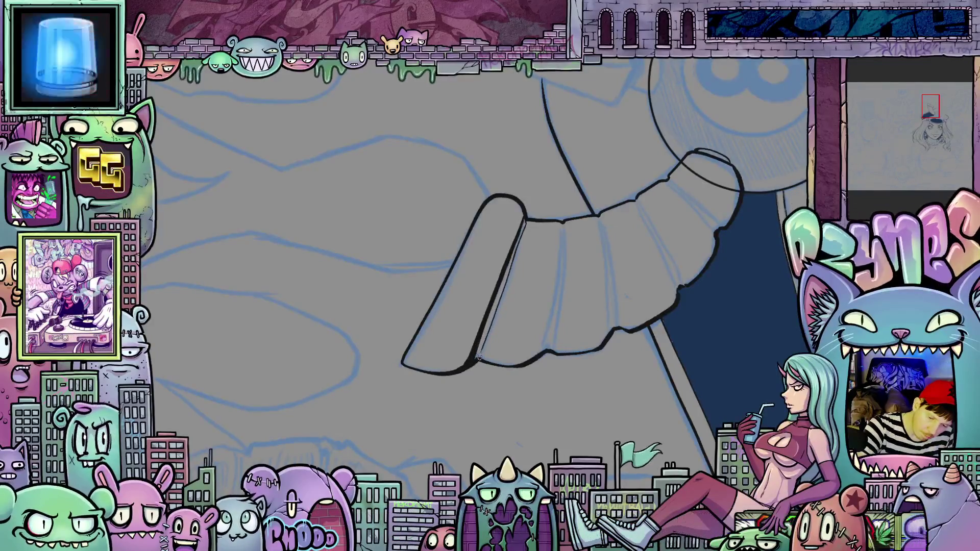
left_click_drag(510, 261, 524, 228)
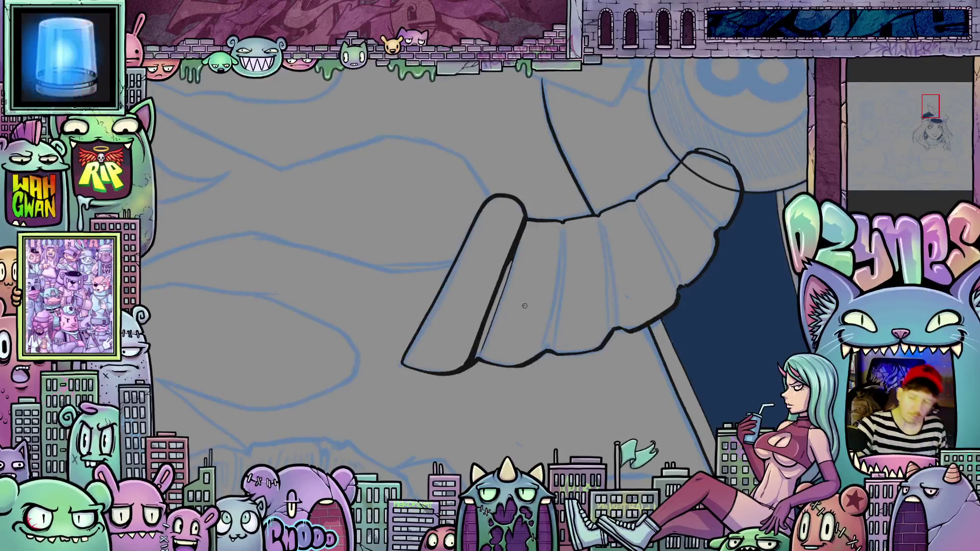
mouse_move(704, 329)
left_mouse_down()
mouse_move(648, 427)
mouse_move(647, 411)
mouse_move(610, 400)
mouse_move(652, 417)
mouse_move(498, 262)
left_mouse_up()
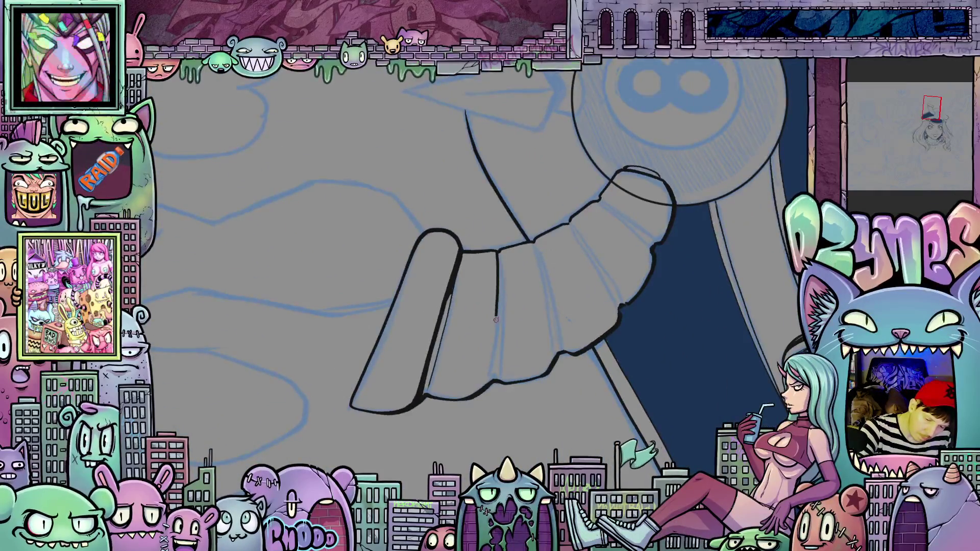
left_click_drag(493, 343, 493, 379)
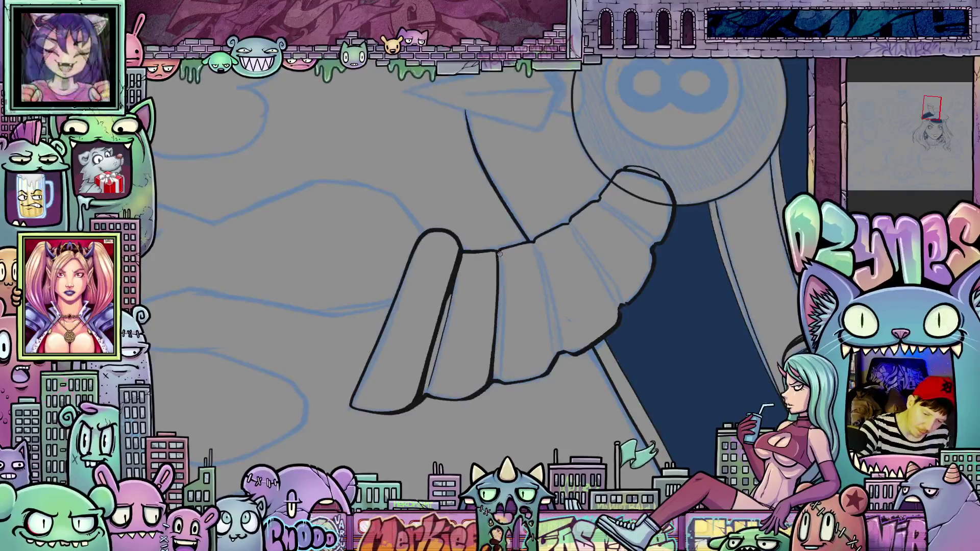
left_click_drag(500, 254, 504, 314)
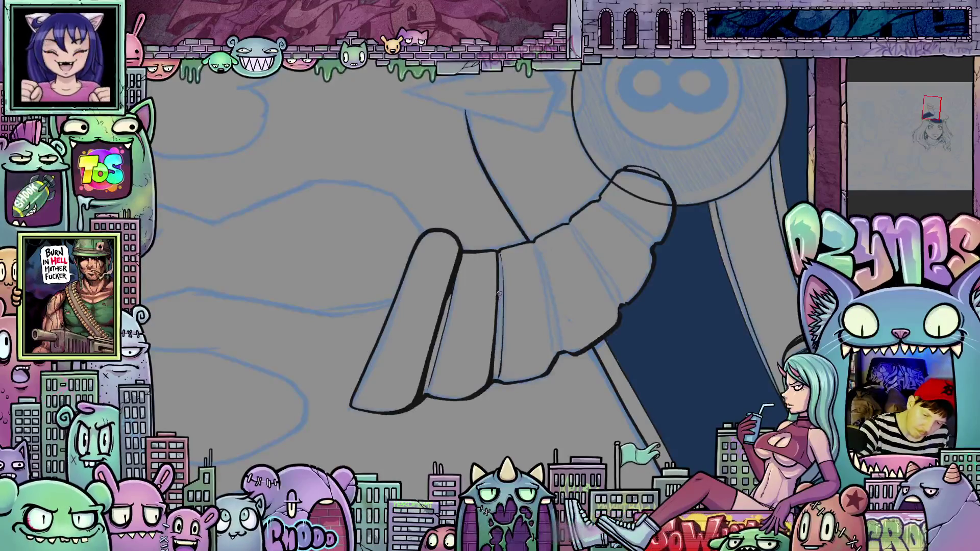
mouse_move(502, 289)
left_mouse_down()
mouse_move(498, 250)
mouse_move(501, 269)
left_mouse_up()
left_click_drag(502, 309, 500, 280)
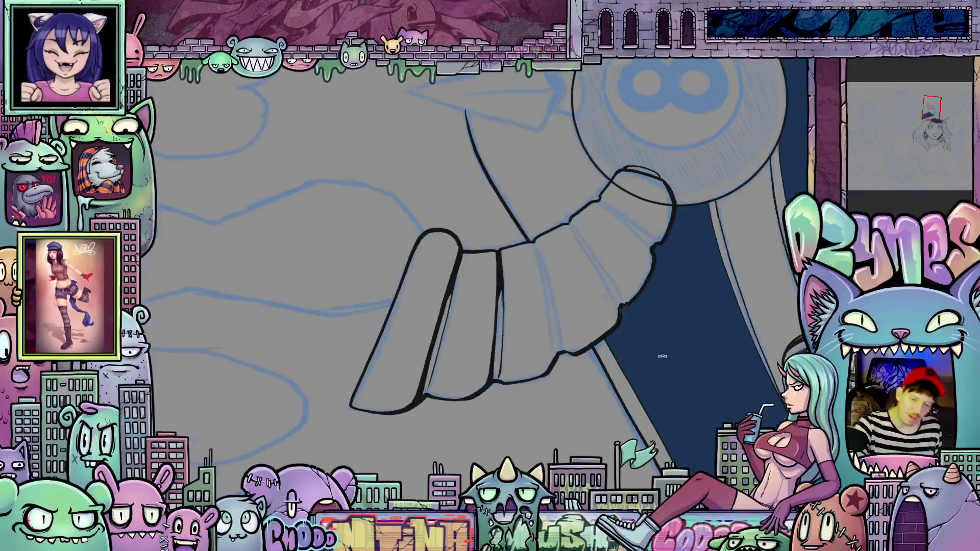
mouse_move(517, 331)
left_mouse_down()
mouse_move(618, 401)
mouse_move(577, 422)
left_mouse_up()
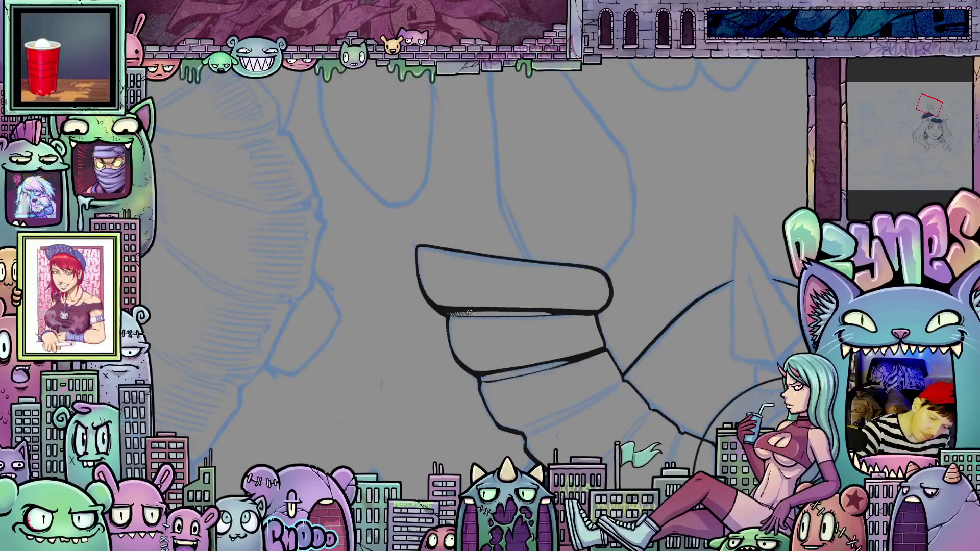
left_click_drag(493, 328, 439, 366)
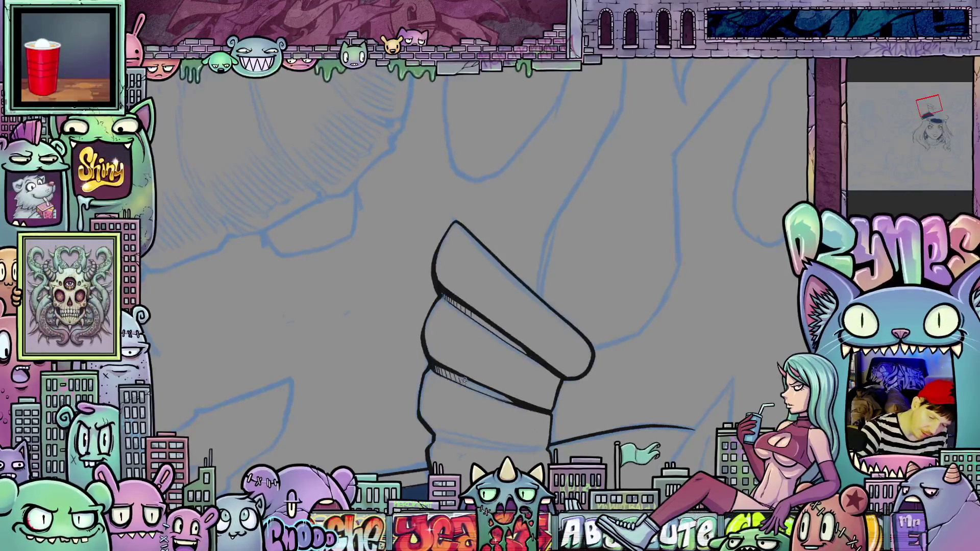
mouse_move(531, 448)
left_mouse_down()
mouse_move(709, 365)
mouse_move(566, 366)
left_mouse_up()
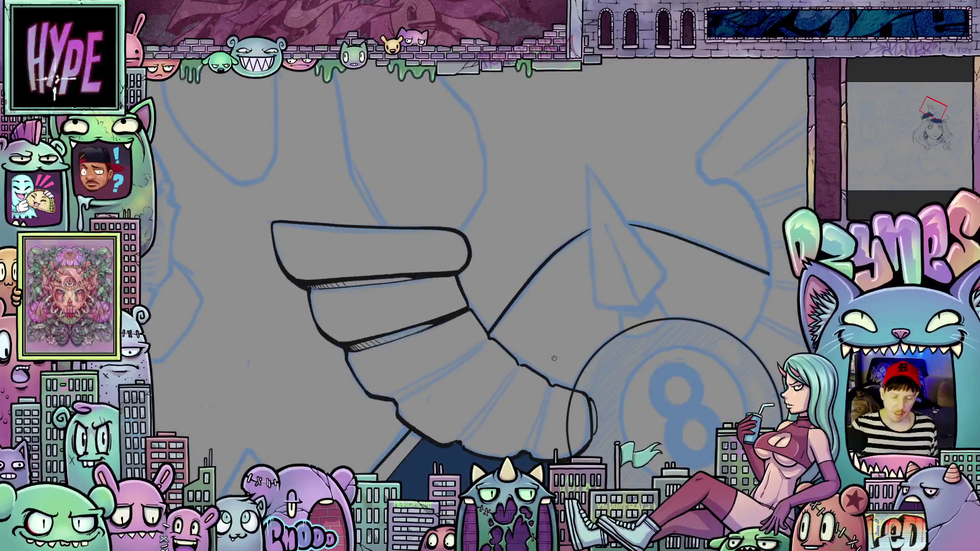
scroll(558, 363, "down", 4)
scroll(560, 383, "up", 4)
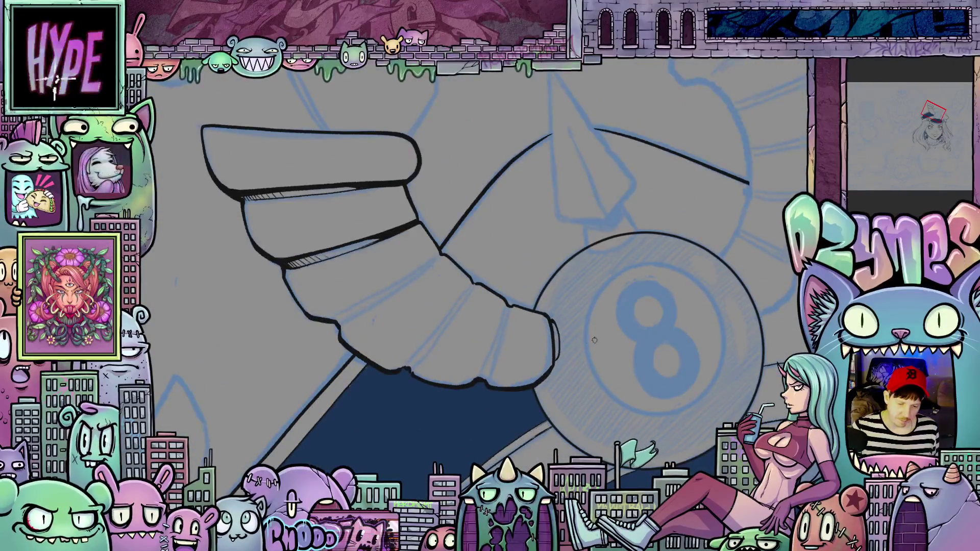
scroll(651, 342, "down", 4)
left_click_drag(651, 342, 618, 394)
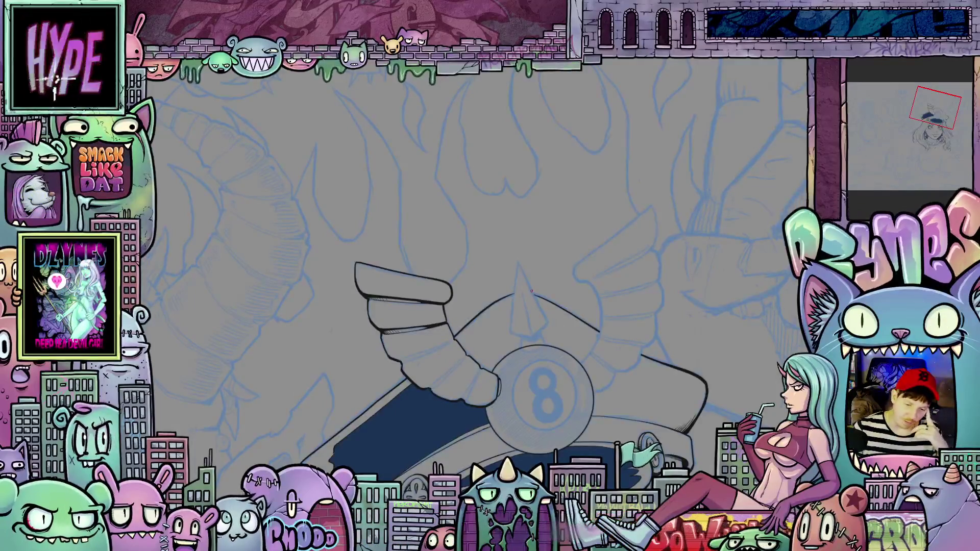
scroll(531, 291, "up", 3)
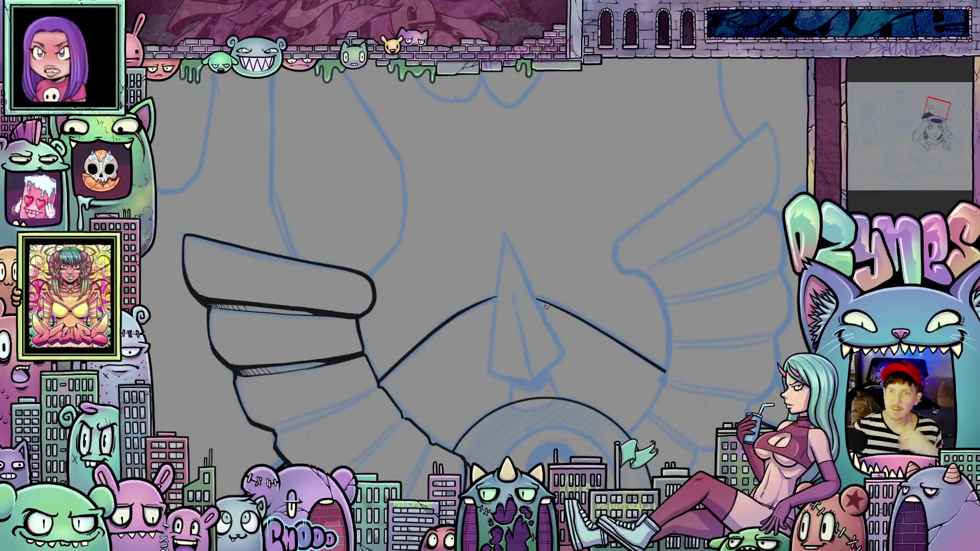
scroll(536, 331, "down", 3)
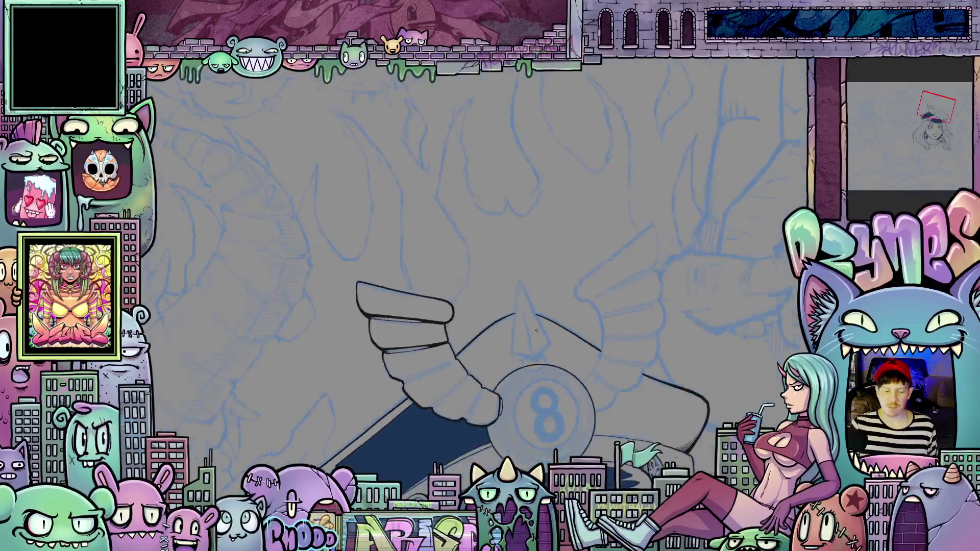
mouse_move(537, 330)
left_mouse_down()
mouse_move(606, 307)
mouse_move(627, 243)
left_mouse_up()
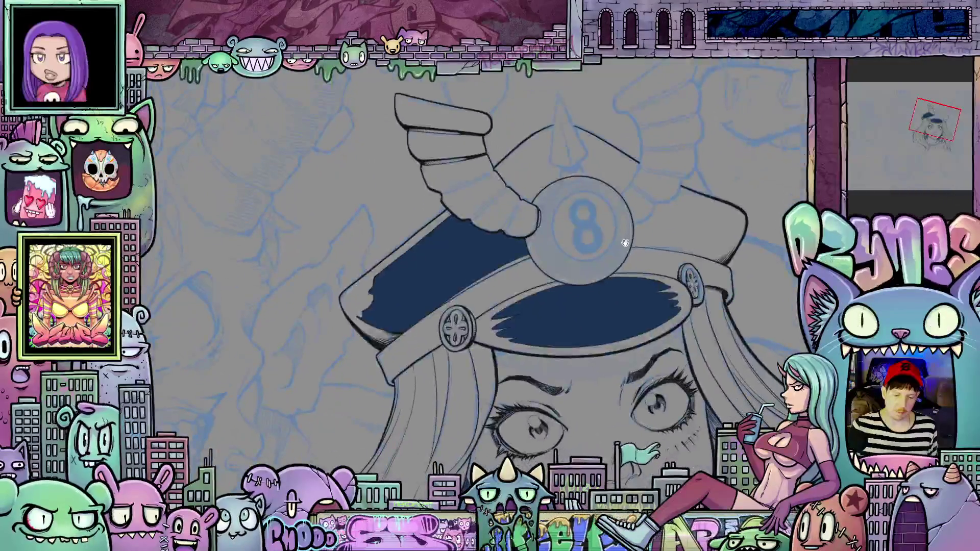
Reset the canvas rotation and darken the wing's feather division lines
scroll(696, 335, "down", 3)
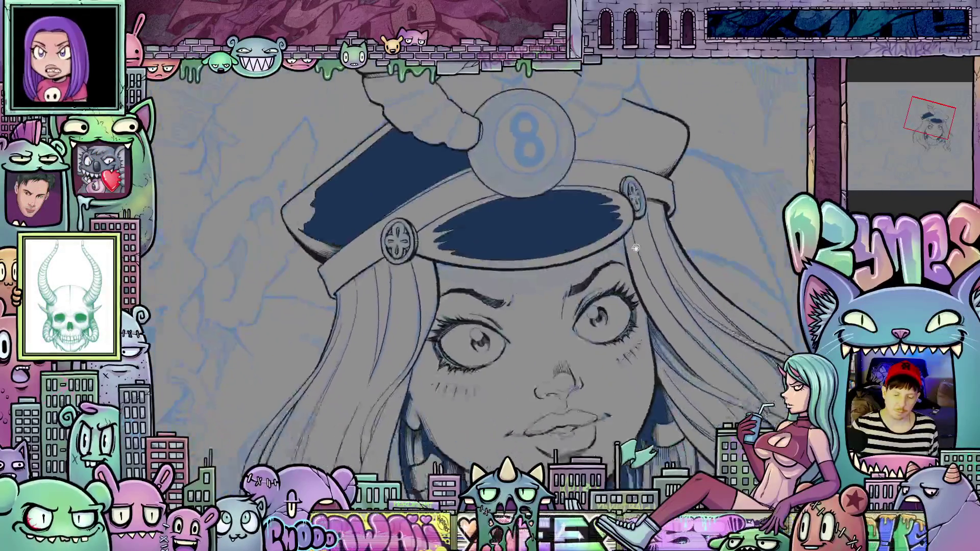
mouse_move(697, 335)
left_mouse_down()
mouse_move(603, 261)
mouse_move(521, 161)
mouse_move(516, 214)
left_mouse_up()
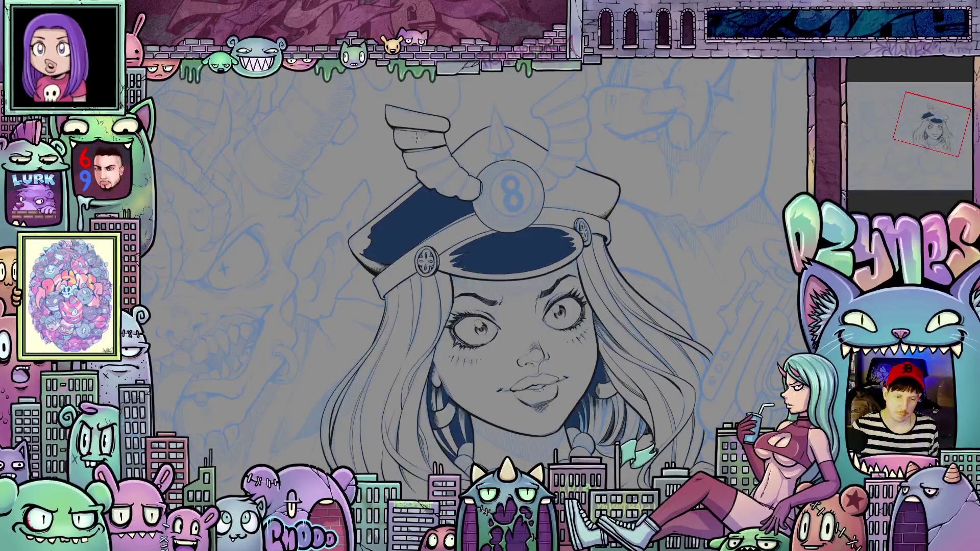
scroll(443, 174, "up", 6)
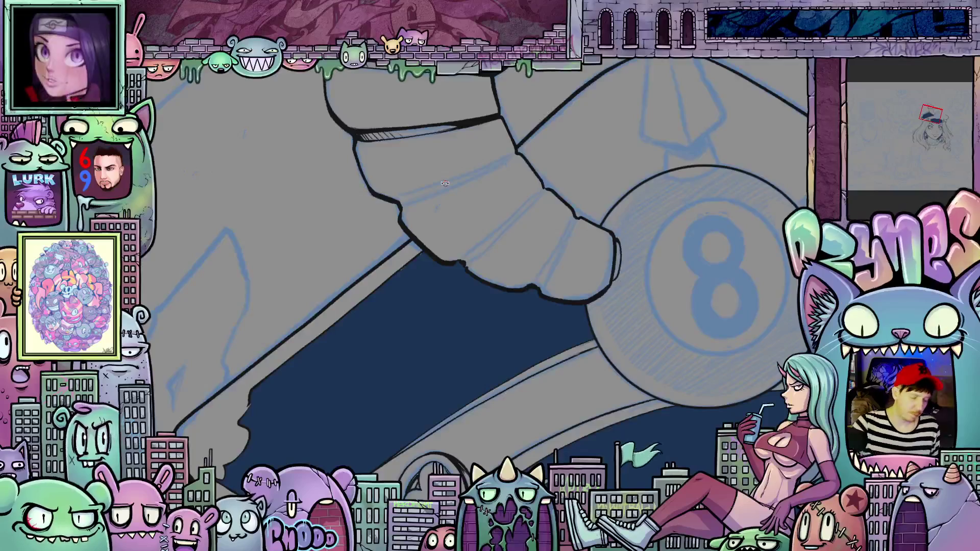
key("Escape")
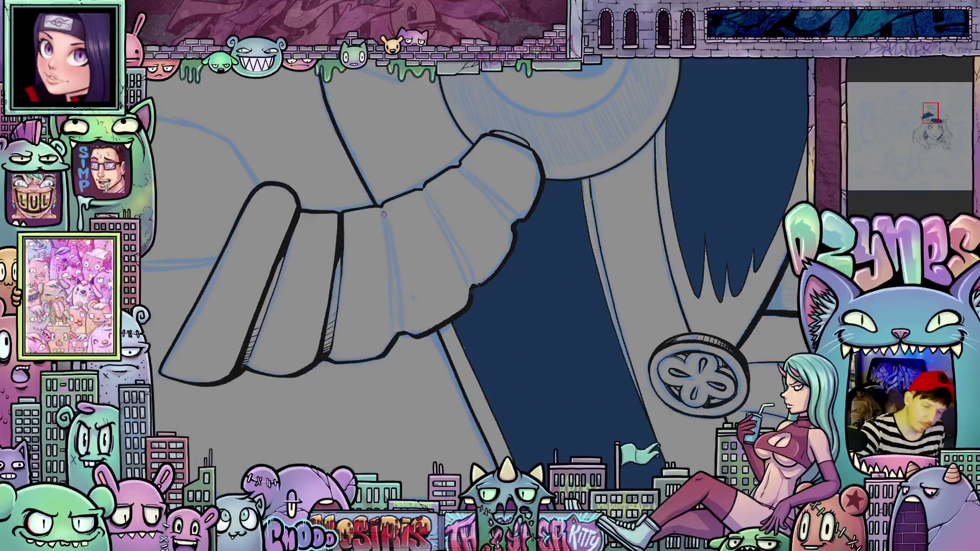
left_click_drag(379, 205, 382, 218)
left_click_drag(388, 256, 391, 284)
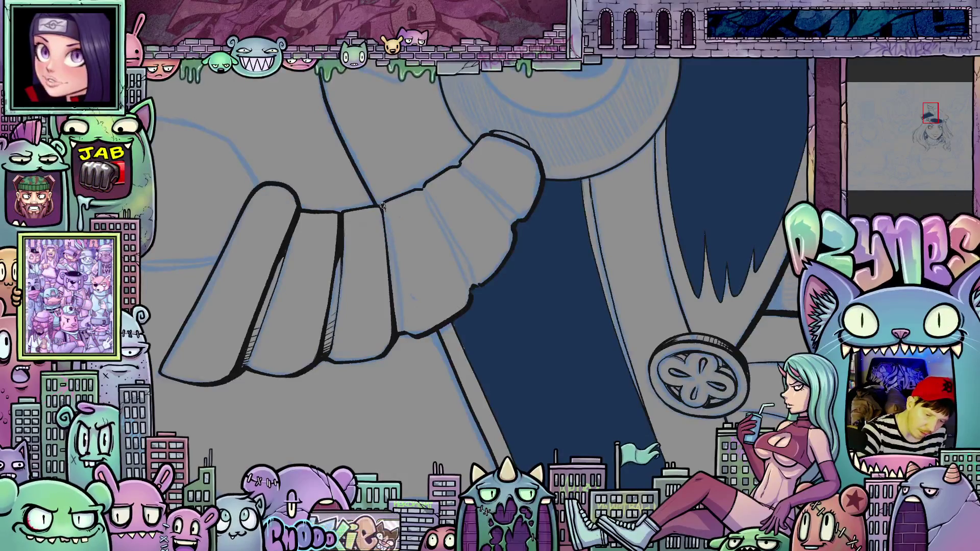
left_click_drag(399, 283, 402, 306)
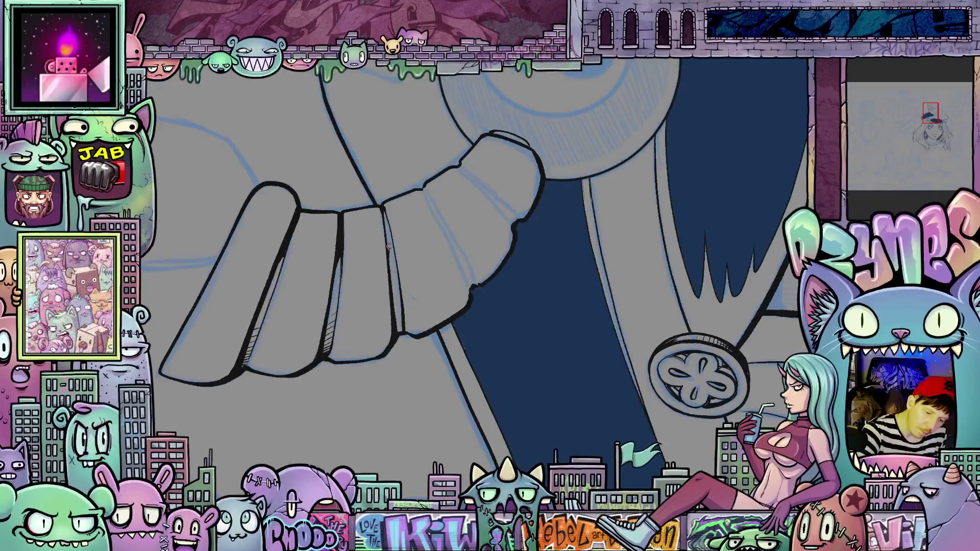
mouse_move(387, 228)
left_mouse_down()
mouse_move(389, 244)
mouse_move(385, 216)
left_mouse_up()
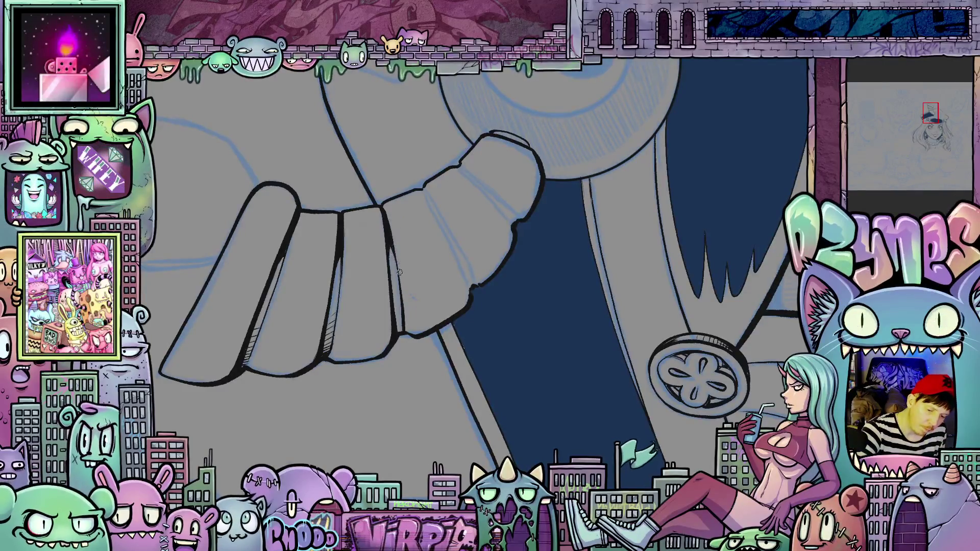
left_click_drag(400, 272, 490, 213)
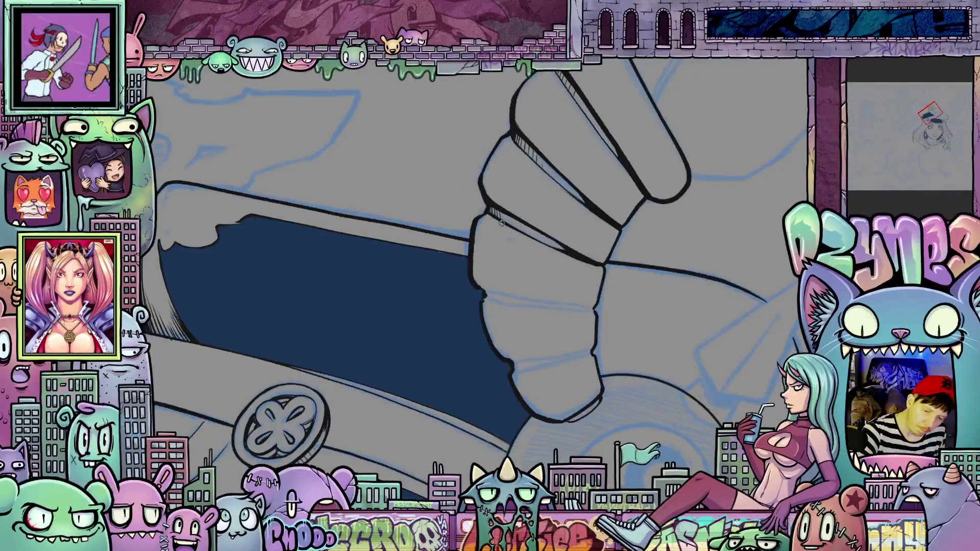
Add hatch strokes on the feather edge and ink a new feather divider down the wing
left_click_drag(510, 217, 529, 238)
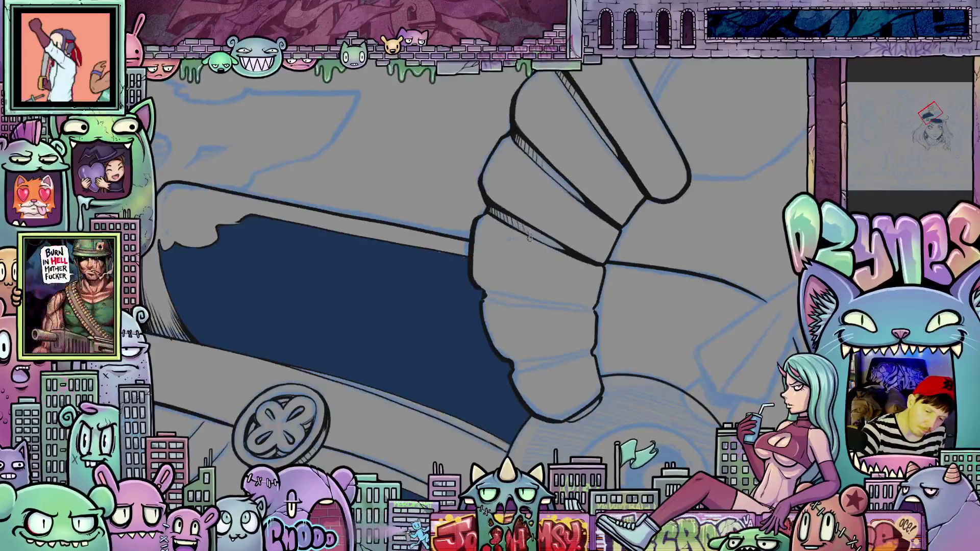
mouse_move(575, 316)
left_mouse_down()
mouse_move(678, 204)
mouse_move(622, 277)
left_mouse_up()
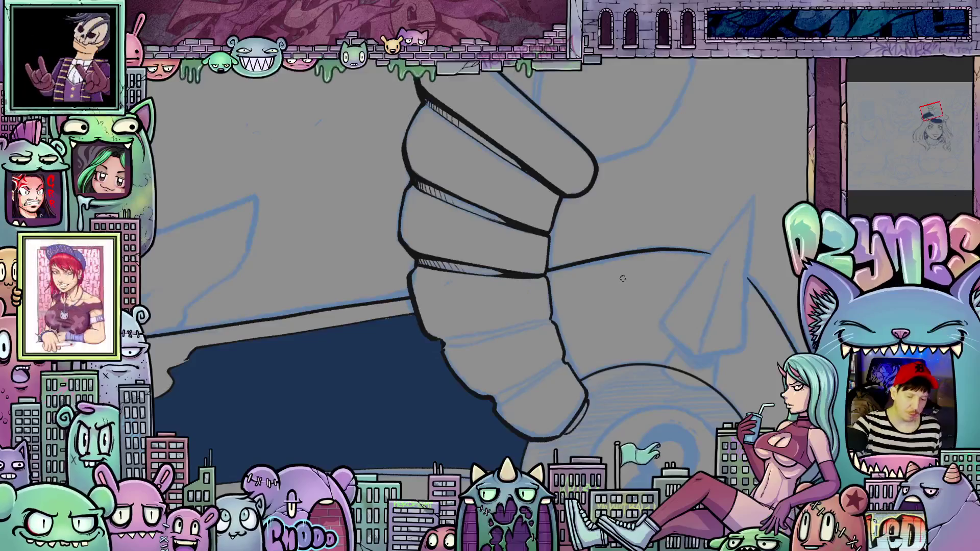
left_click_drag(643, 391, 431, 343)
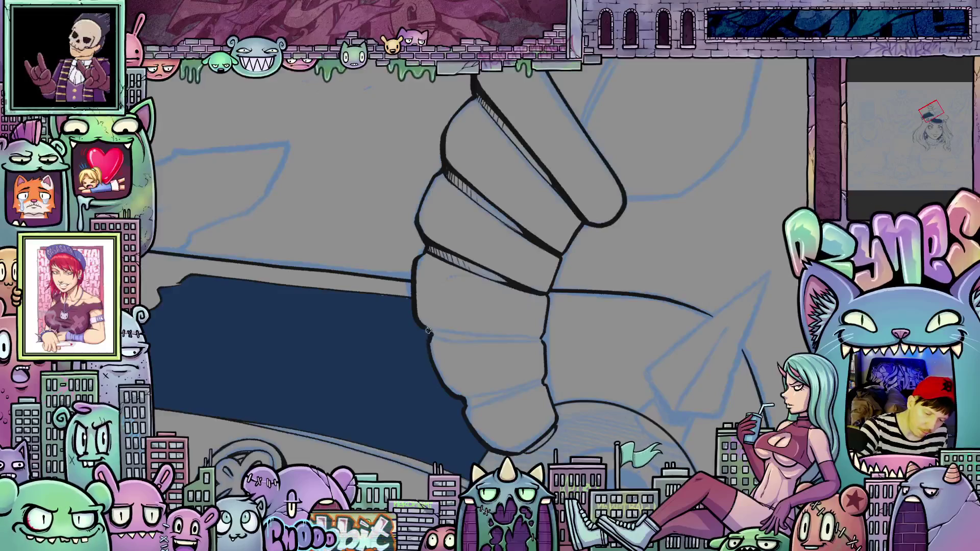
mouse_move(433, 341)
left_mouse_down()
mouse_move(614, 204)
mouse_move(524, 247)
left_mouse_up()
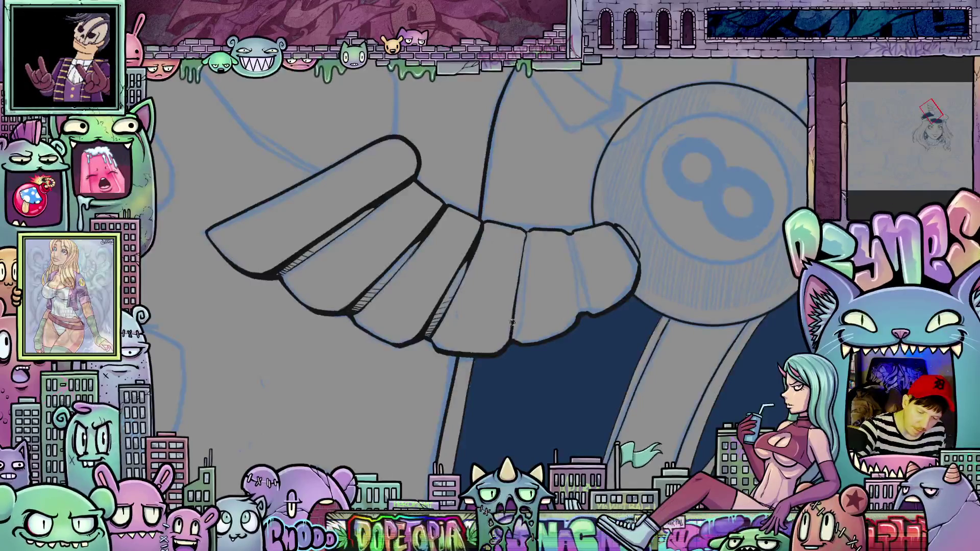
left_click_drag(528, 235, 522, 311)
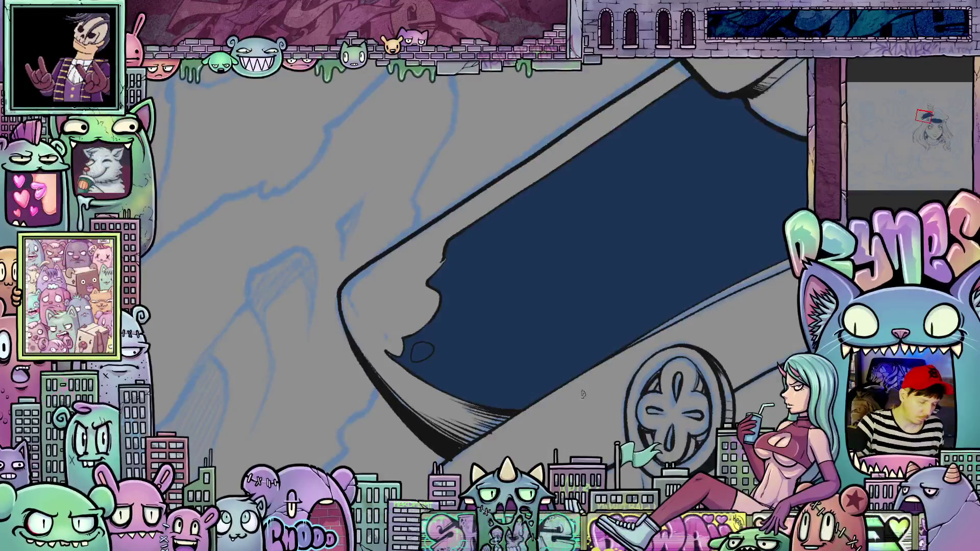
Lasso-fill a small light-grey oval highlight into the dark fill at the brim's left tip
left_click_drag(432, 351, 432, 353)
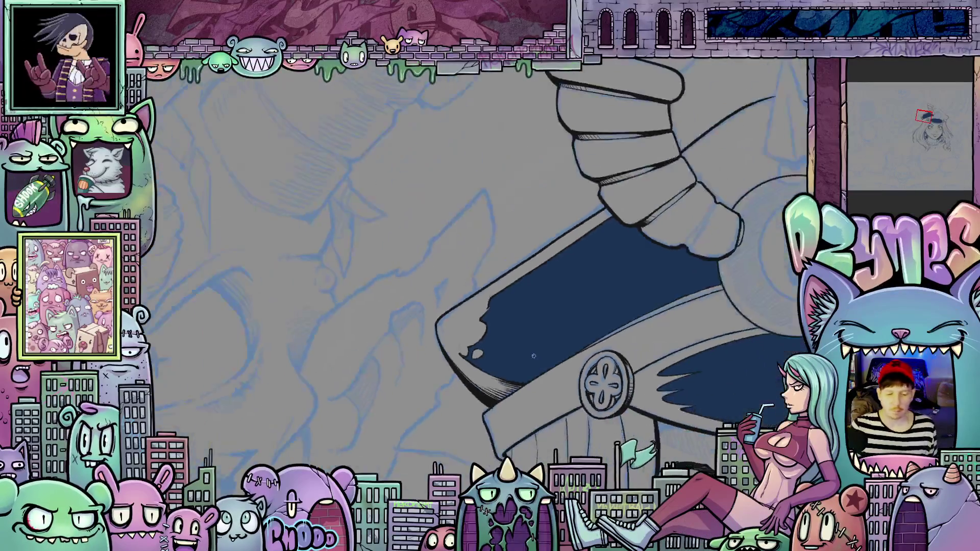
scroll(444, 403, "down", 5)
scroll(444, 402, "up", 3)
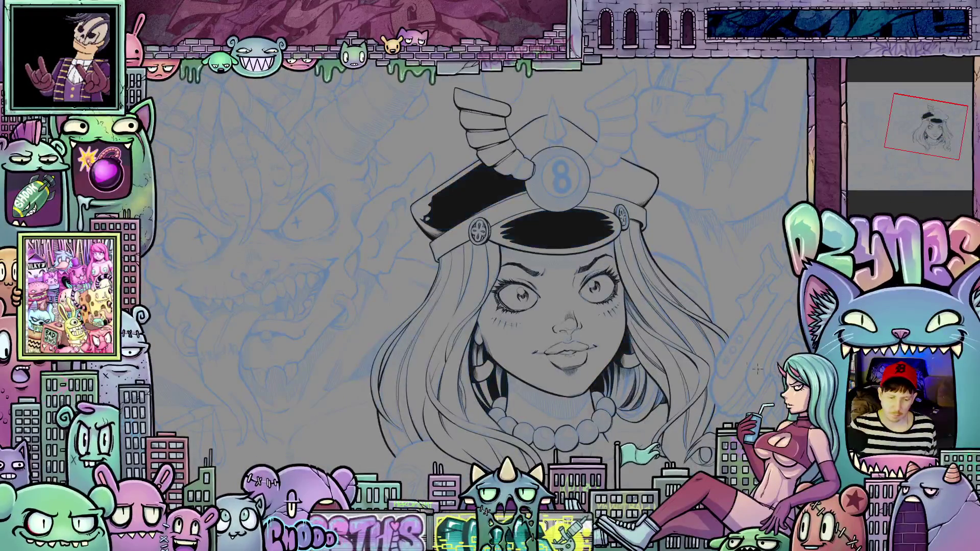
scroll(705, 352, "down", 3)
left_click_drag(706, 352, 699, 352)
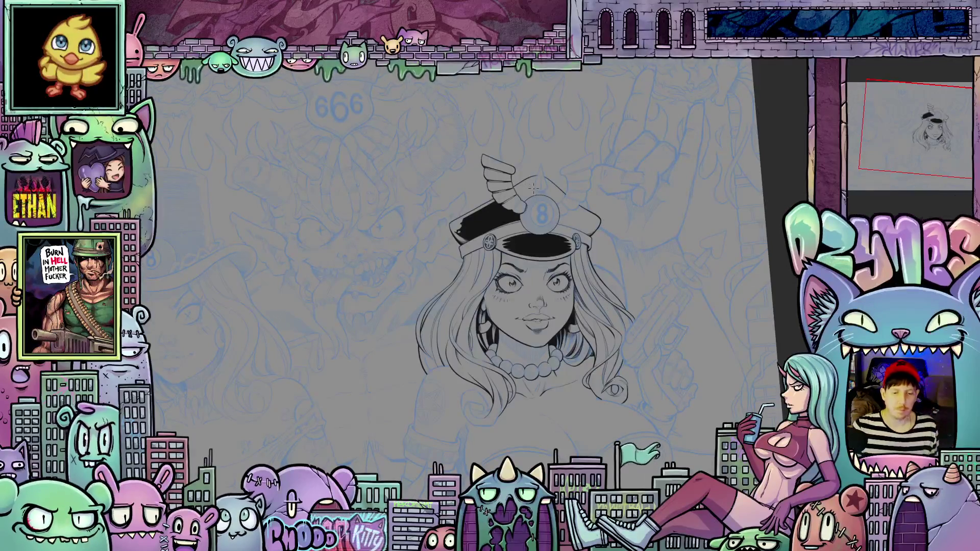
scroll(552, 213, "up", 10)
left_click_drag(552, 213, 565, 267)
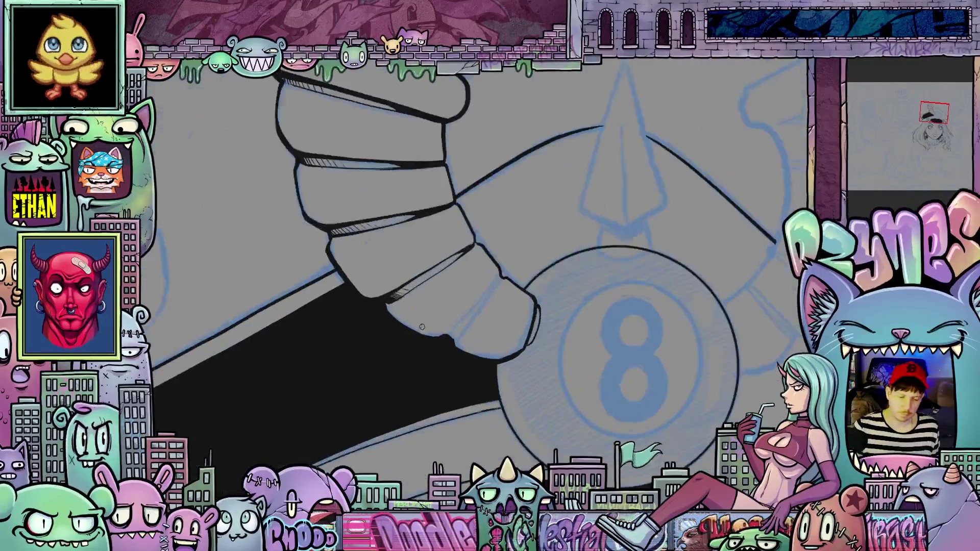
Draw a black circle around the 8 on the 8-ball with the ellipse tool
scroll(473, 332, "up", 3)
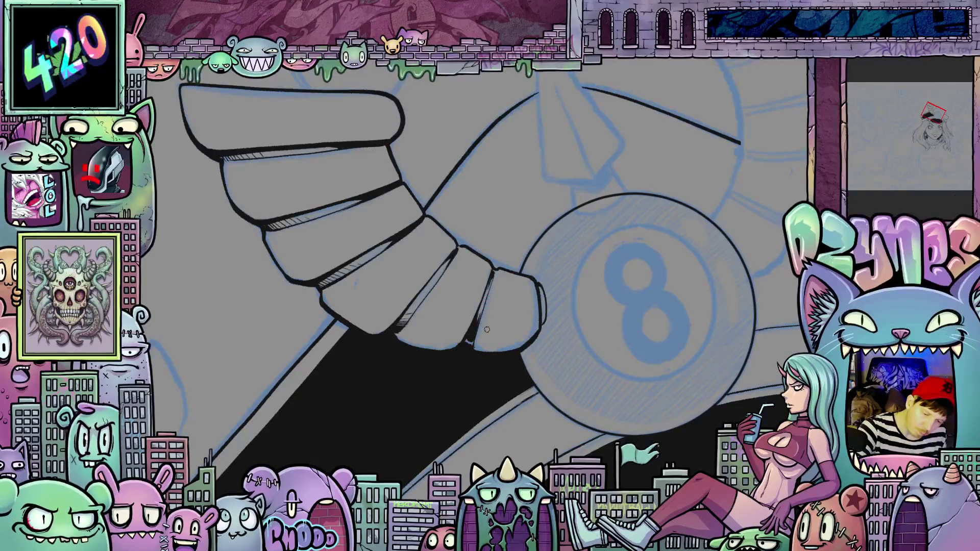
left_click_drag(487, 295, 461, 302)
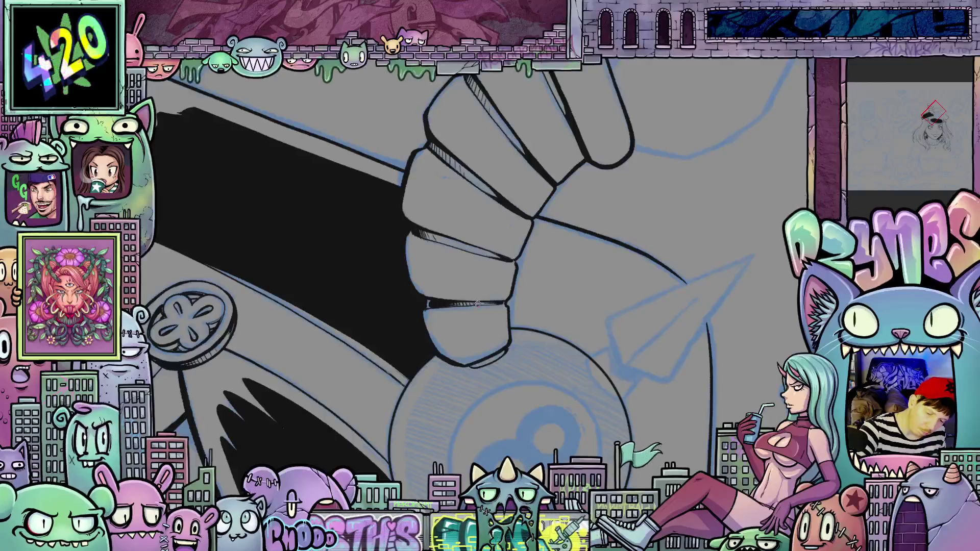
left_click_drag(477, 304, 526, 347)
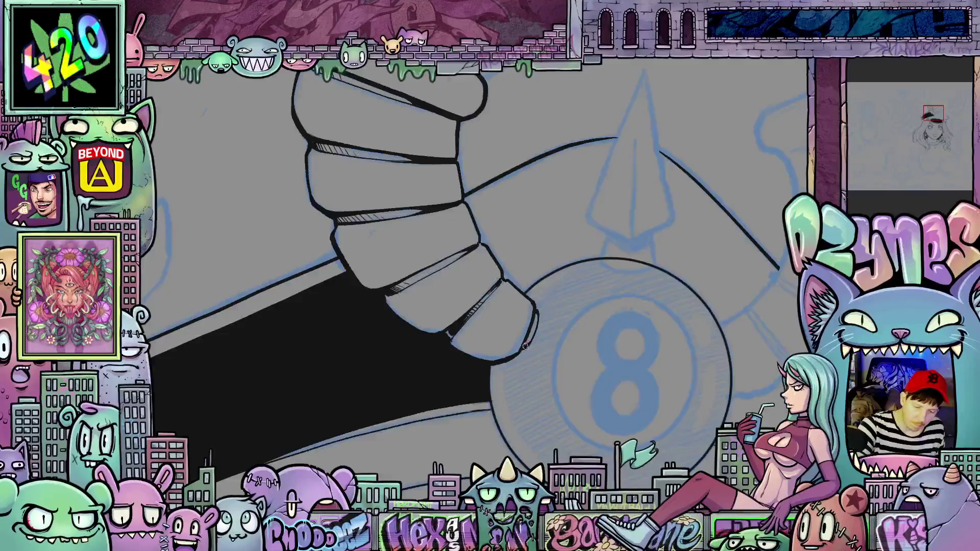
mouse_move(635, 367)
left_mouse_down()
mouse_move(583, 315)
mouse_move(702, 288)
left_mouse_up()
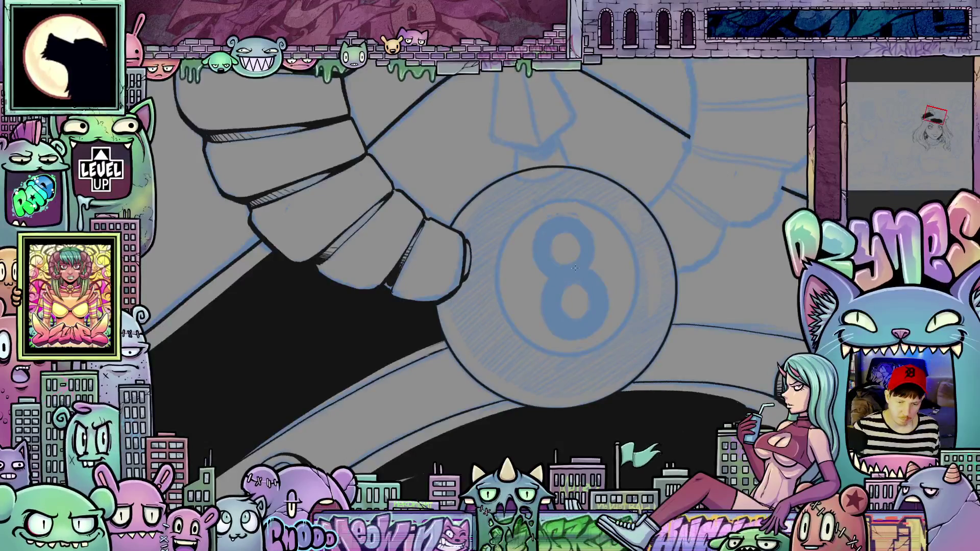
left_click_drag(574, 269, 646, 193)
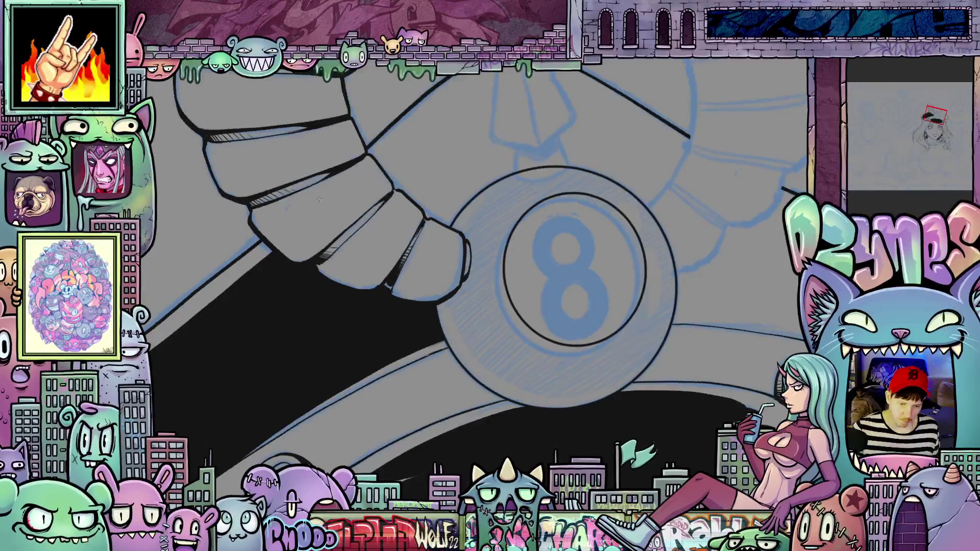
Nudge the 8-ball's inner circle slightly left and down with the transform tool
left_click(645, 260)
left_click_drag(672, 309, 665, 317)
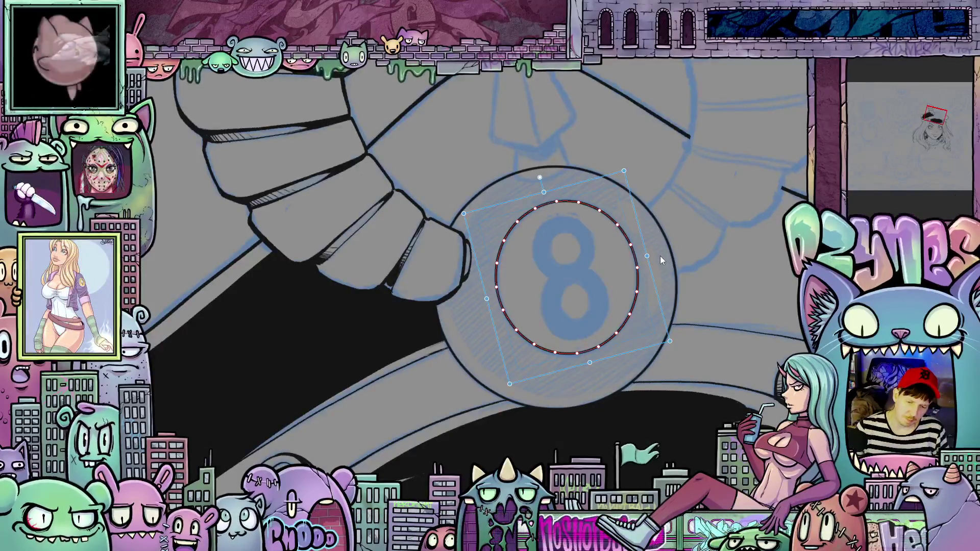
Commit the inner ring's new position, then adjust and commit the transform once more
key("Return")
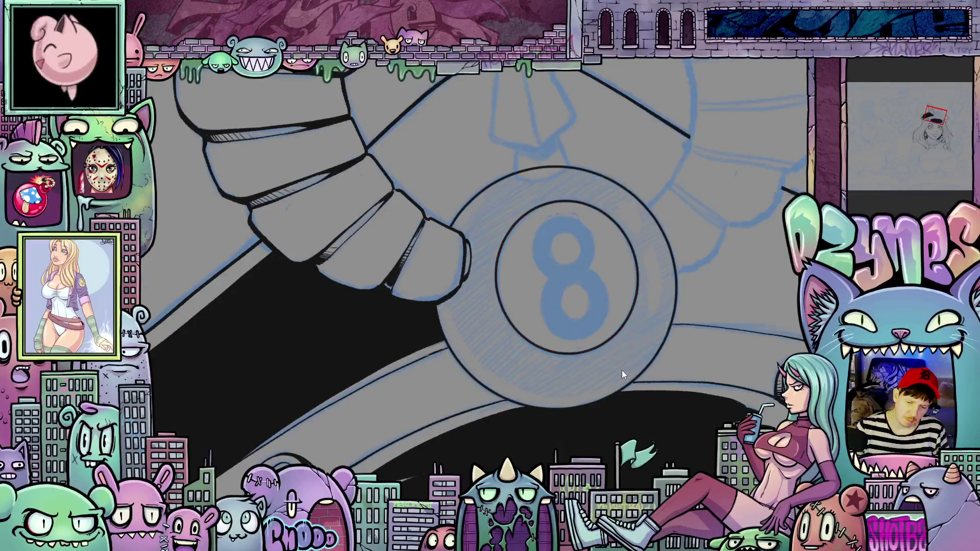
scroll(578, 276, "up", 1)
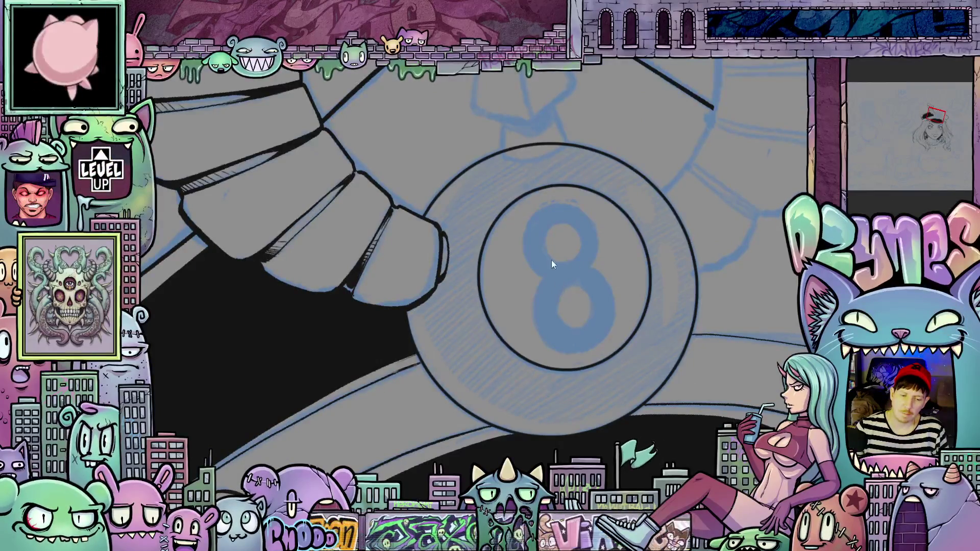
scroll(533, 206, "down", 4)
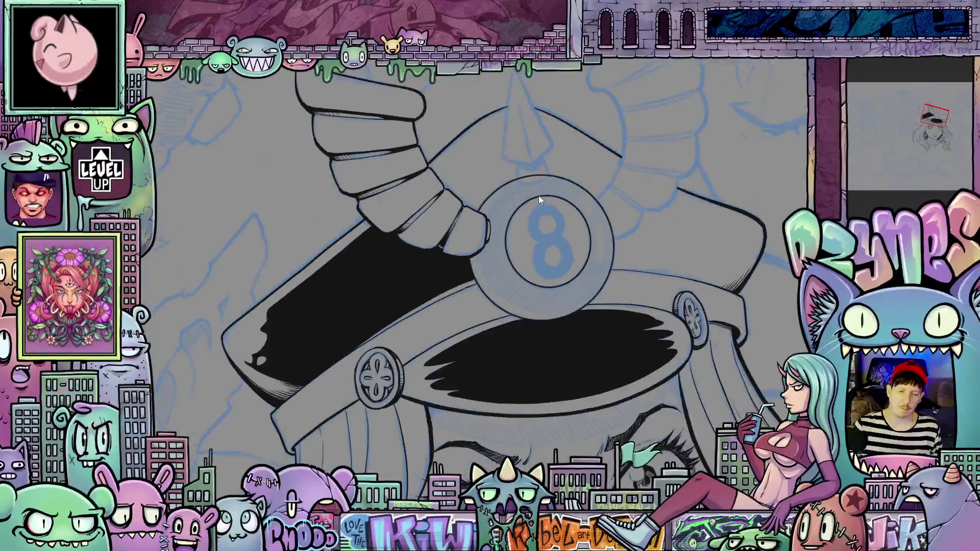
left_click_drag(540, 185, 520, 290)
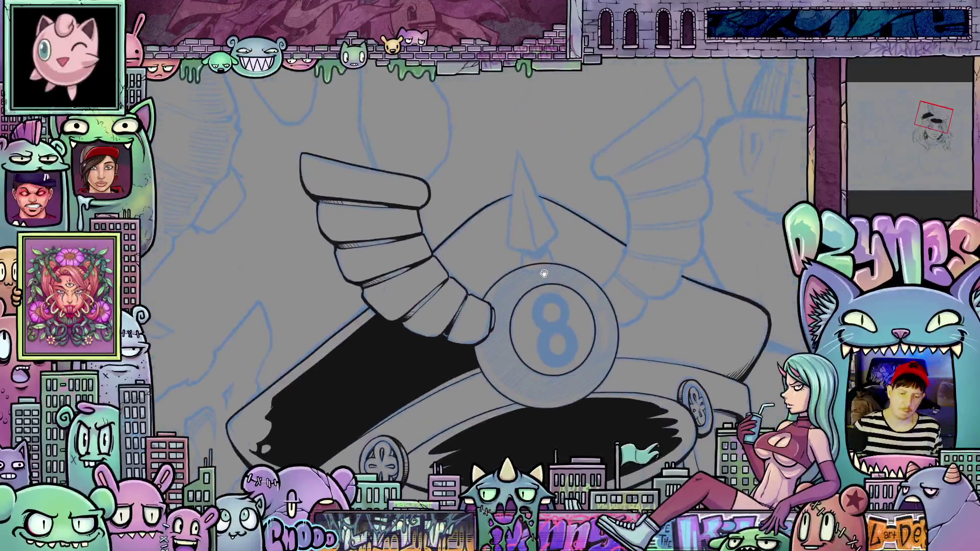
key("ctrl+t")
scroll(520, 289, "up", 5)
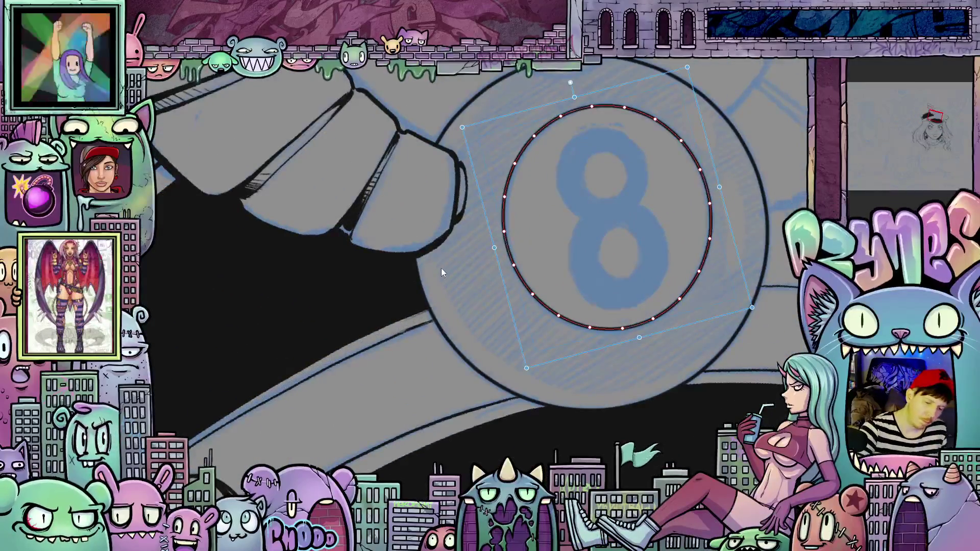
key("Return")
Ink thick bold strokes along the 8-ball's left edge
left_click_drag(473, 388, 362, 416)
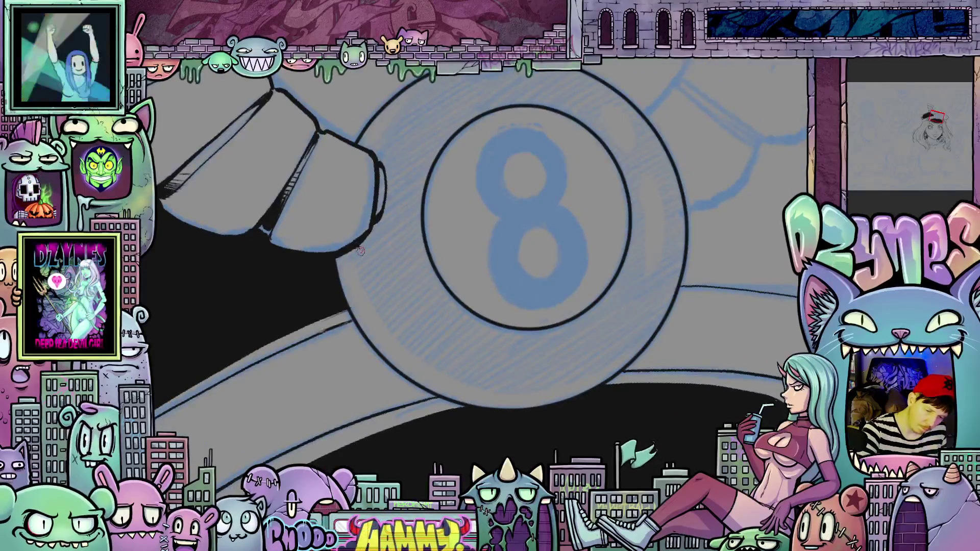
mouse_move(374, 290)
left_mouse_down()
mouse_move(398, 333)
mouse_move(417, 311)
mouse_move(417, 270)
left_mouse_up()
mouse_move(407, 232)
left_mouse_down()
mouse_move(393, 283)
mouse_move(406, 374)
left_mouse_up()
left_click_drag(441, 419, 410, 338)
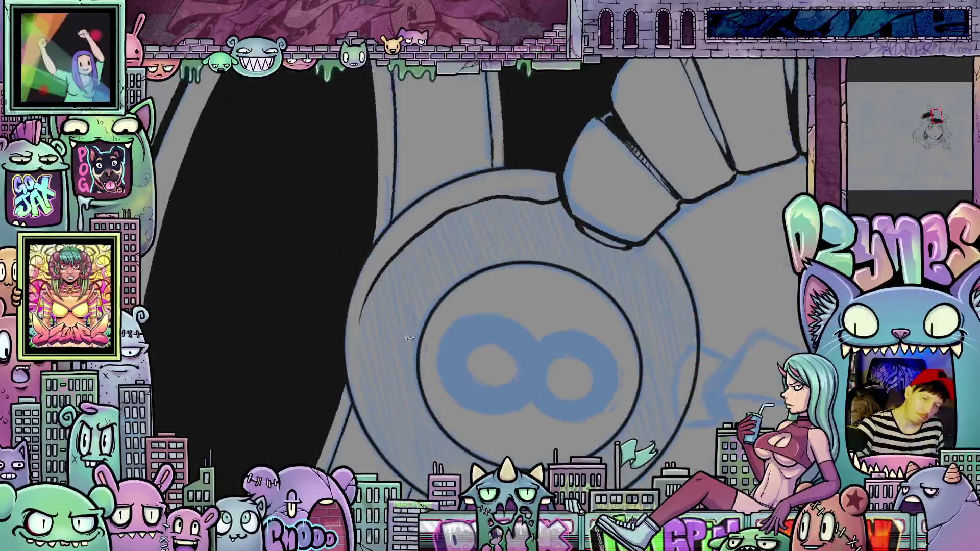
mouse_move(359, 357)
left_mouse_down()
mouse_move(365, 406)
mouse_move(390, 447)
mouse_move(395, 401)
left_mouse_up()
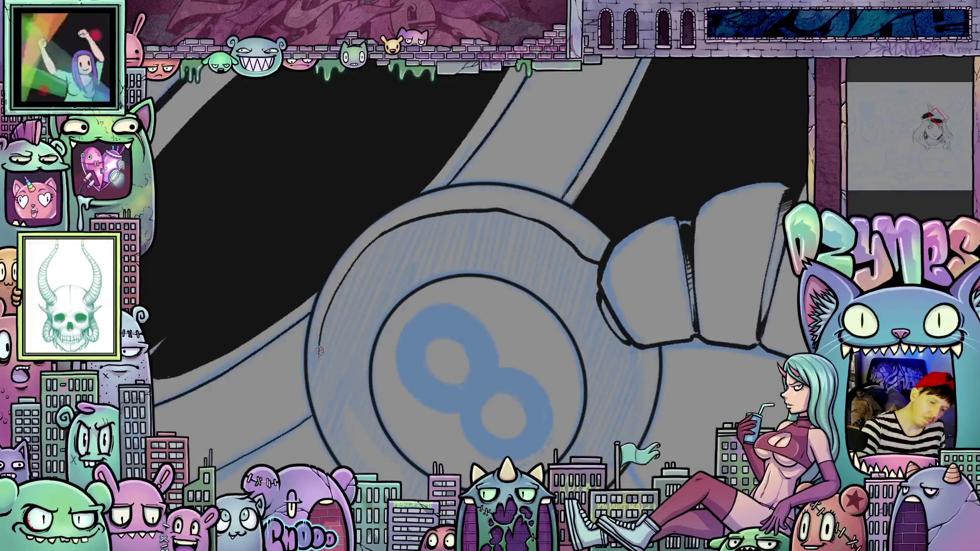
left_click_drag(322, 323, 317, 363)
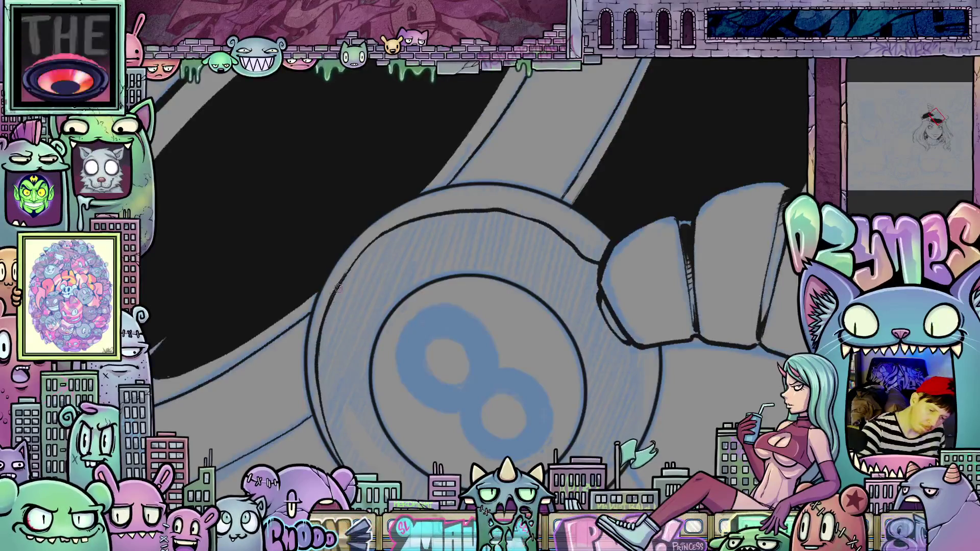
mouse_move(363, 250)
left_mouse_down()
mouse_move(693, 291)
mouse_move(653, 324)
left_mouse_up()
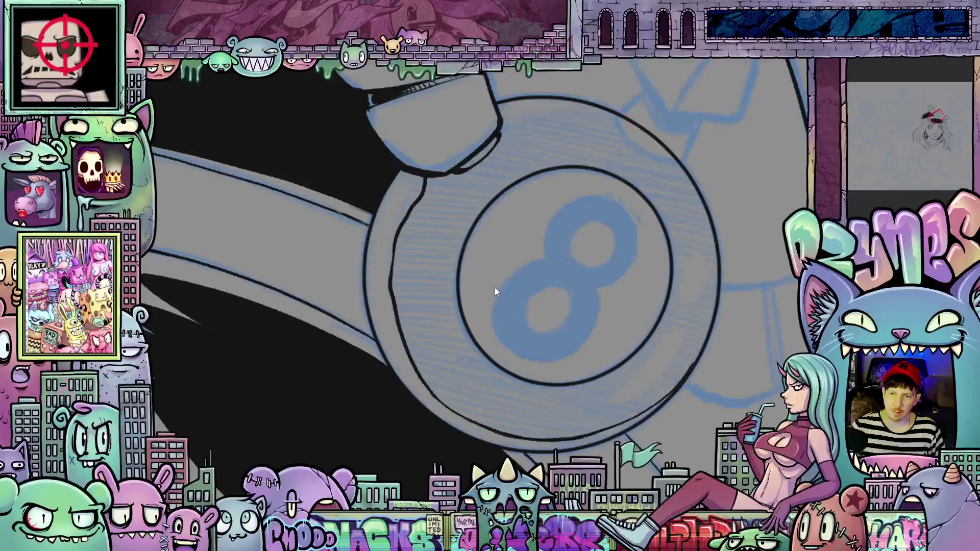
Ink strokes along the 8-ball's outer circle where the wing overlaps it
scroll(510, 350, "down", 5)
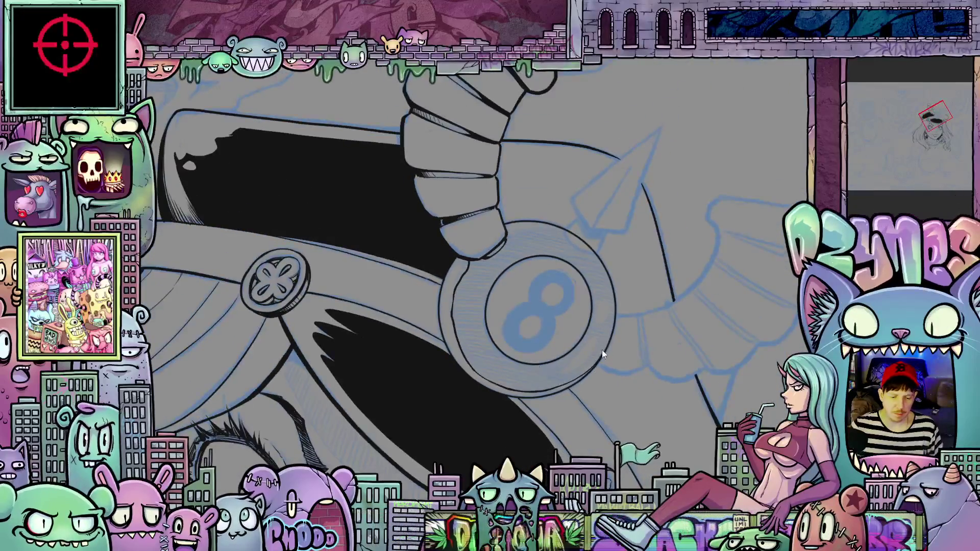
scroll(603, 351, "up", 5)
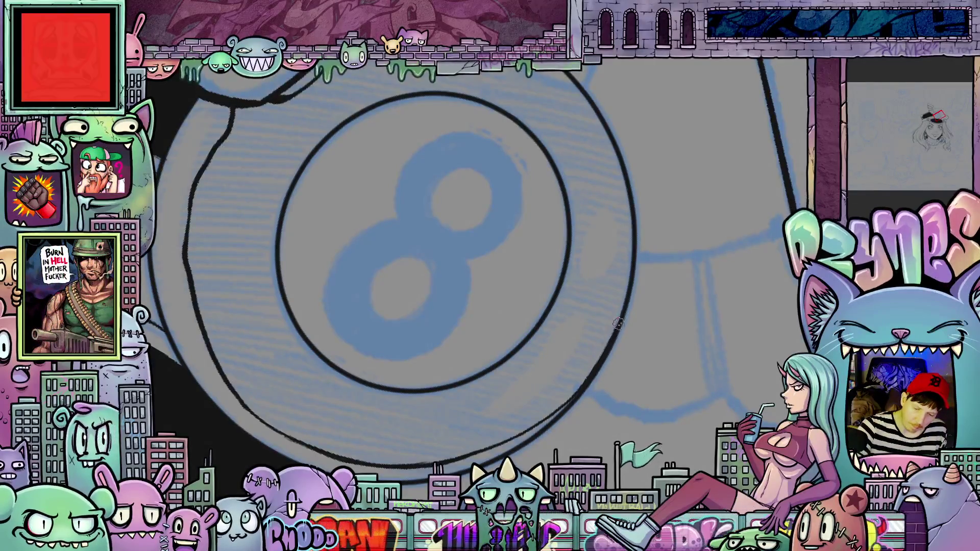
mouse_move(603, 355)
left_mouse_down()
mouse_move(373, 383)
mouse_move(455, 444)
left_mouse_up()
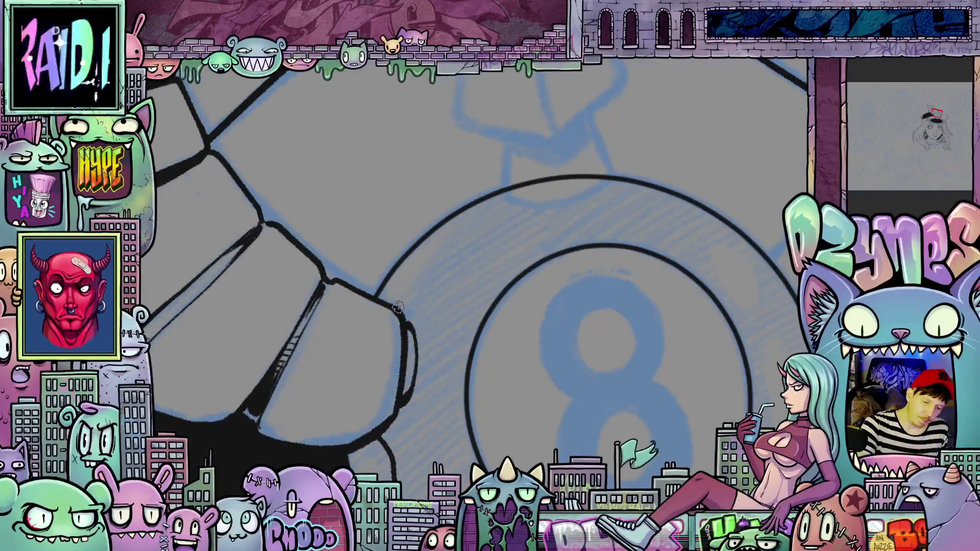
left_click_drag(406, 299, 469, 217)
mouse_move(418, 275)
left_mouse_down()
mouse_move(444, 243)
mouse_move(506, 202)
left_mouse_up()
key("minus")
key("minus")
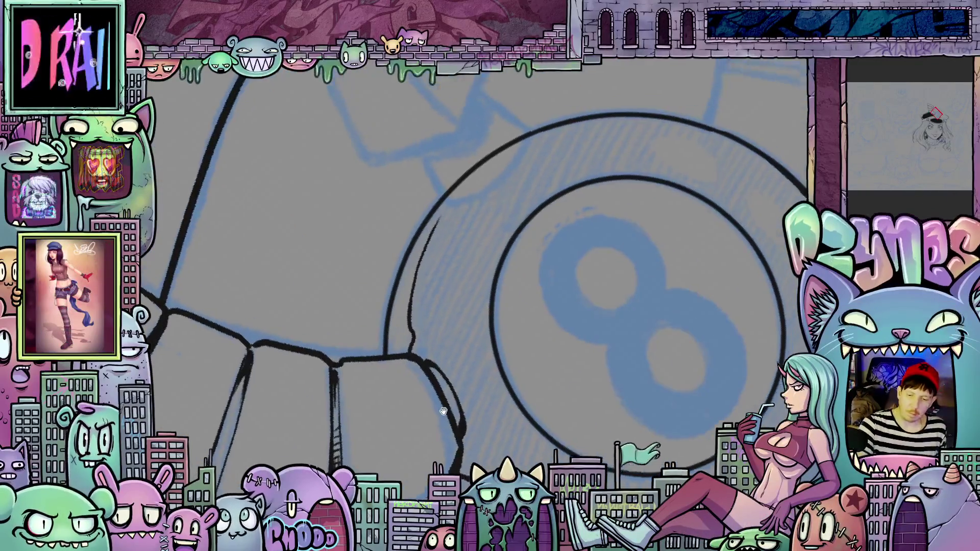
left_click_drag(431, 292, 449, 262)
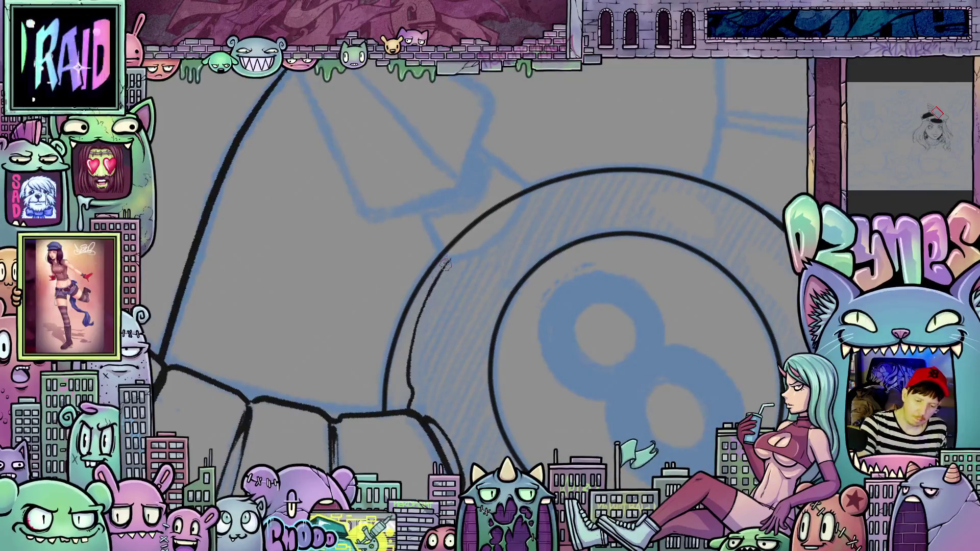
Ink short strokes near the ball's top and along a wing feather edge
left_click_drag(601, 279, 529, 269)
left_click_drag(494, 191, 484, 253)
mouse_move(582, 194)
left_mouse_down()
mouse_move(586, 235)
mouse_move(556, 219)
mouse_move(528, 180)
left_mouse_up()
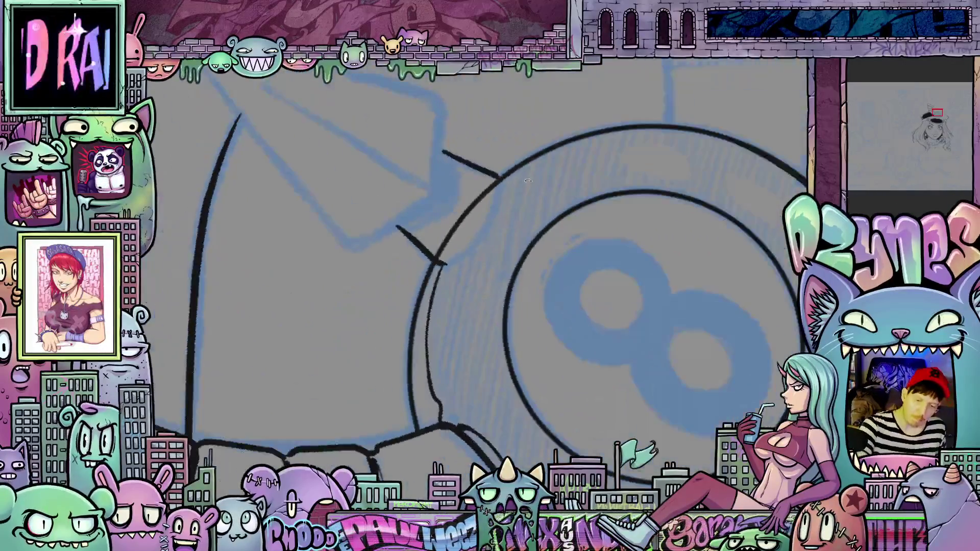
mouse_move(440, 263)
left_mouse_down()
mouse_move(484, 232)
mouse_move(495, 177)
mouse_move(540, 222)
left_mouse_up()
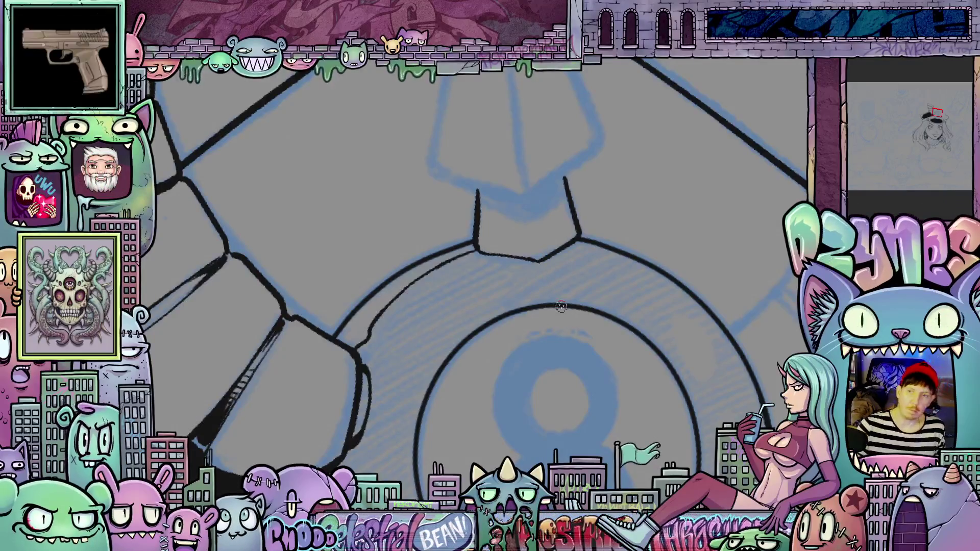
Ink the spike's outline from its tip down plus a thin ridge line, undoing its stray end
mouse_move(551, 318)
left_mouse_down()
mouse_move(521, 285)
mouse_move(586, 375)
left_mouse_up()
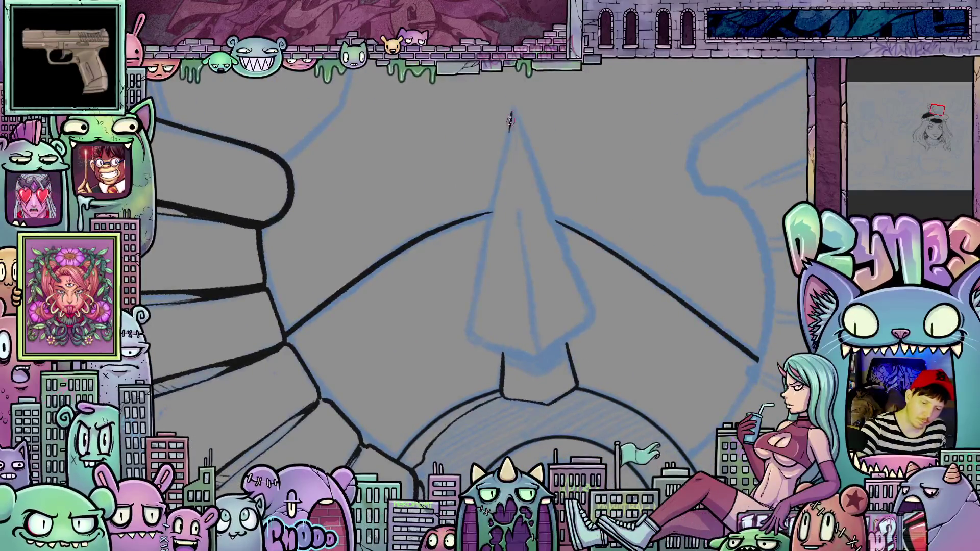
mouse_move(512, 110)
left_mouse_down()
mouse_move(476, 312)
mouse_move(560, 131)
mouse_move(567, 213)
left_mouse_up()
mouse_move(570, 261)
left_mouse_down()
mouse_move(586, 352)
mouse_move(678, 208)
mouse_move(572, 236)
mouse_move(554, 305)
mouse_move(558, 400)
mouse_move(435, 308)
mouse_move(437, 365)
left_mouse_up()
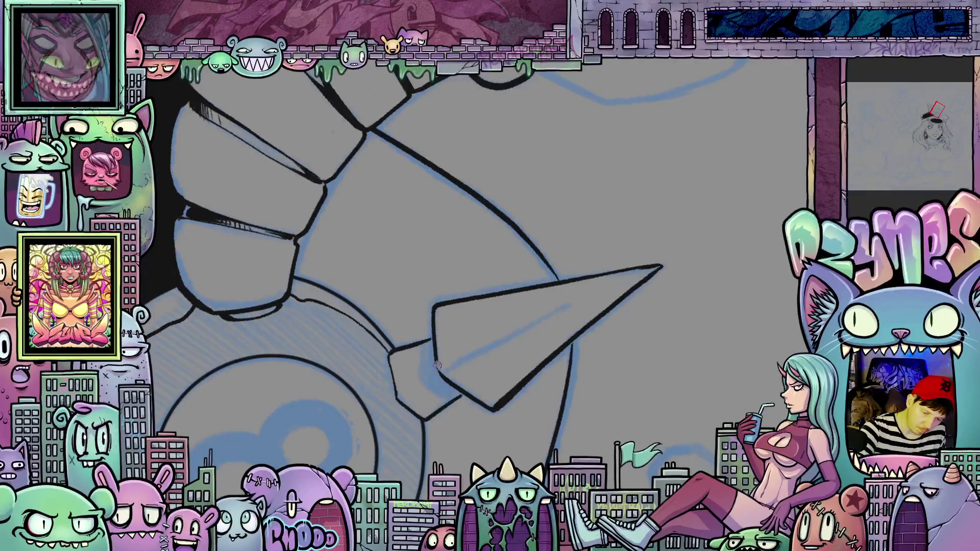
mouse_move(494, 403)
left_mouse_down()
mouse_move(520, 176)
mouse_move(537, 357)
mouse_move(526, 373)
mouse_move(459, 387)
mouse_move(404, 360)
left_mouse_up()
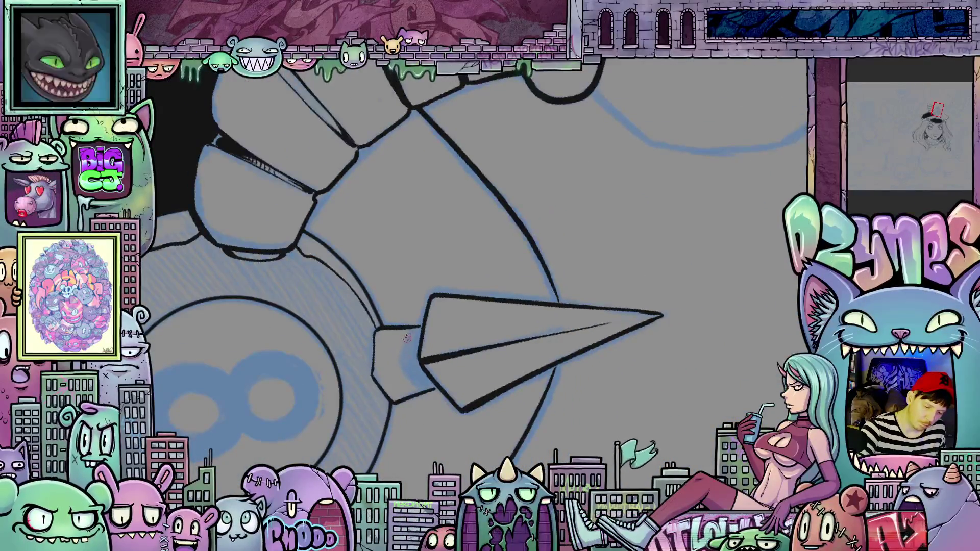
mouse_move(407, 335)
left_mouse_down()
mouse_move(402, 360)
mouse_move(421, 395)
mouse_move(490, 404)
mouse_move(569, 356)
left_mouse_up()
key("ctrl+z")
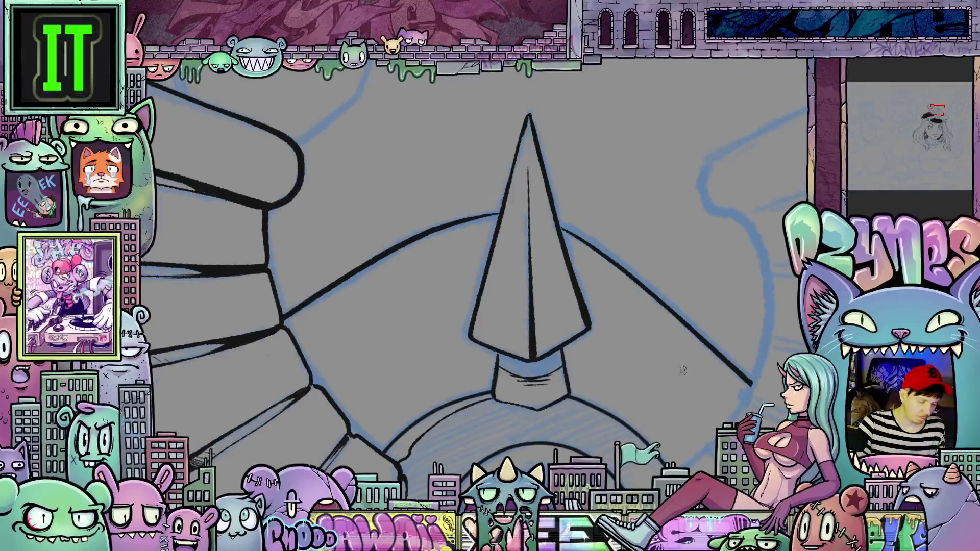
Bucket-fill the collar band under the spike with navy
left_click(557, 361)
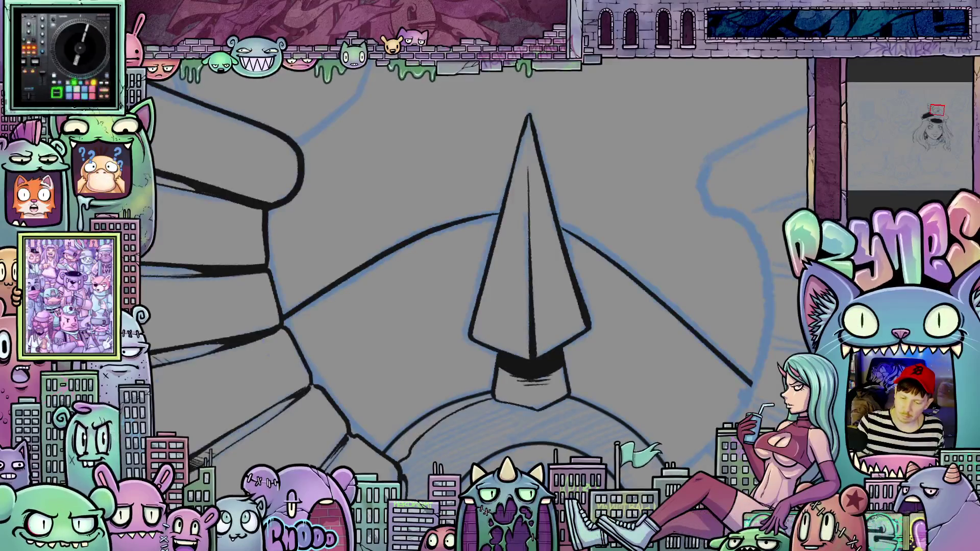
scroll(606, 288, "down", 3)
left_click_drag(606, 288, 647, 351)
scroll(601, 316, "up", 3)
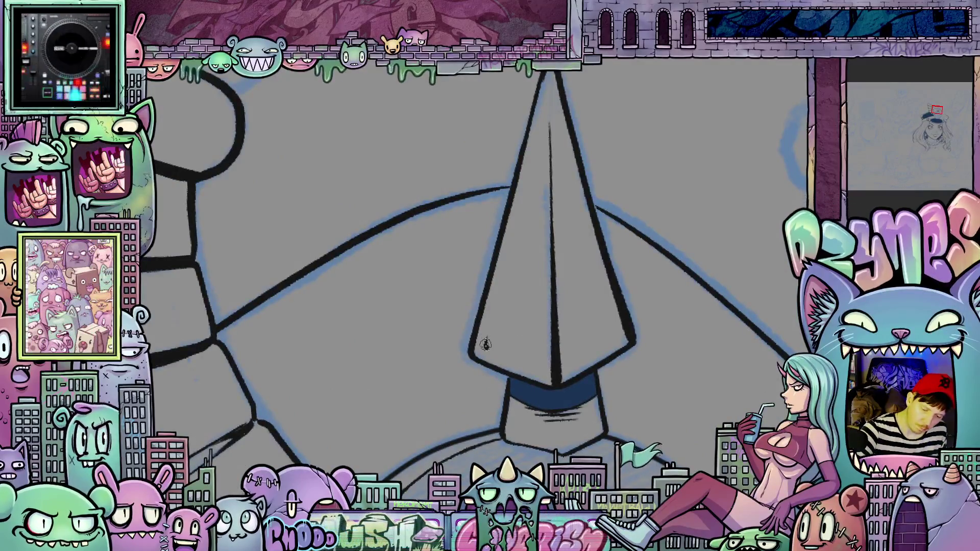
Ink shine lines on the spike's left face and fill the inner shine shape navy
left_click_drag(487, 335, 503, 270)
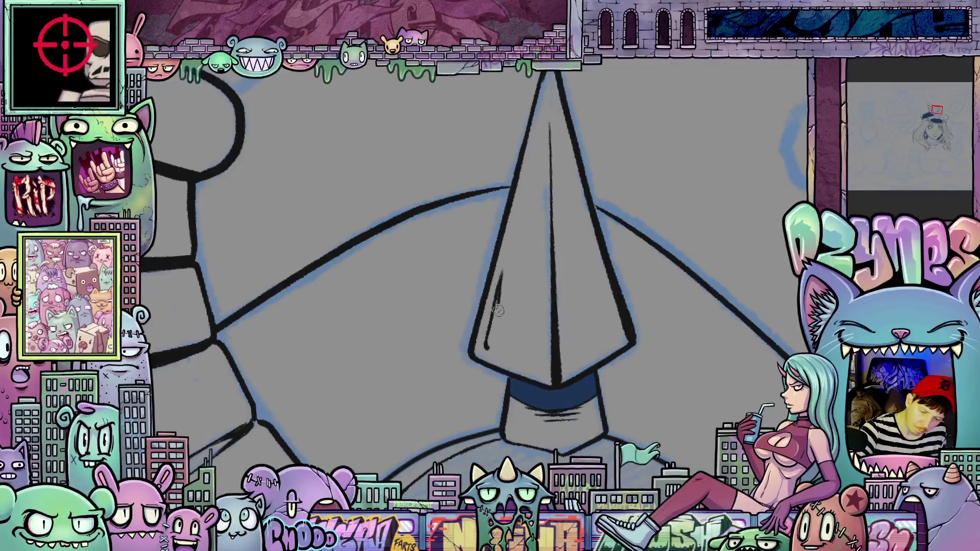
mouse_move(499, 303)
left_mouse_down()
mouse_move(517, 335)
mouse_move(534, 293)
left_mouse_up()
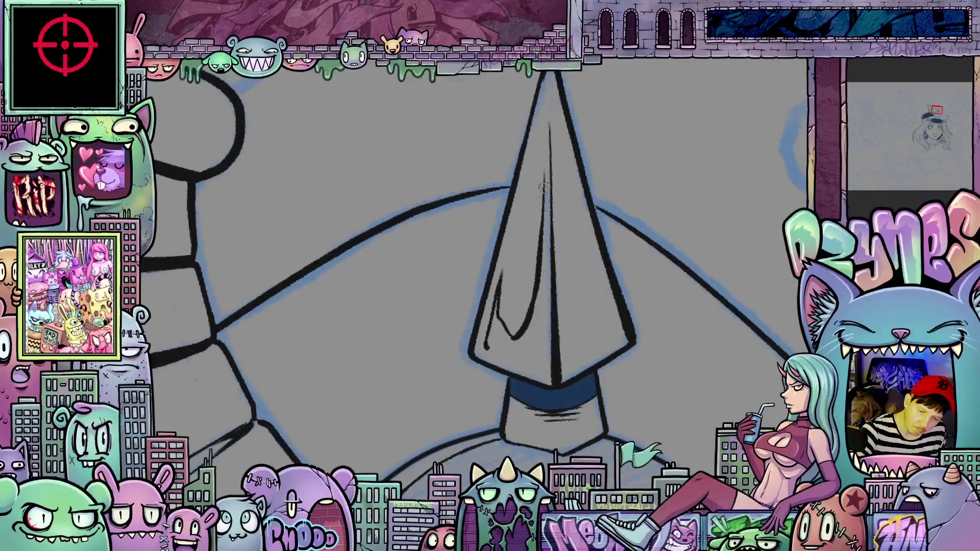
left_click_drag(589, 400, 540, 384)
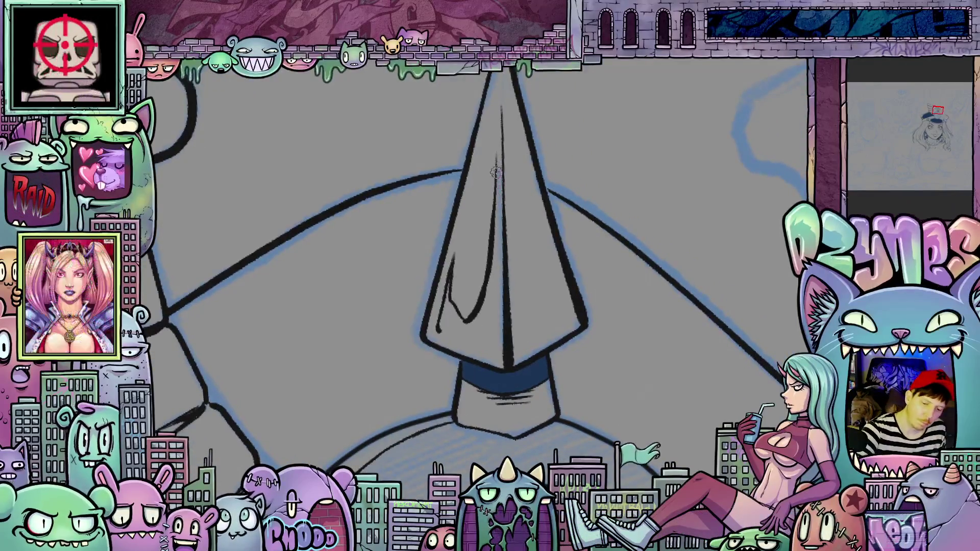
mouse_move(495, 286)
left_mouse_down()
mouse_move(494, 321)
mouse_move(443, 346)
left_mouse_up()
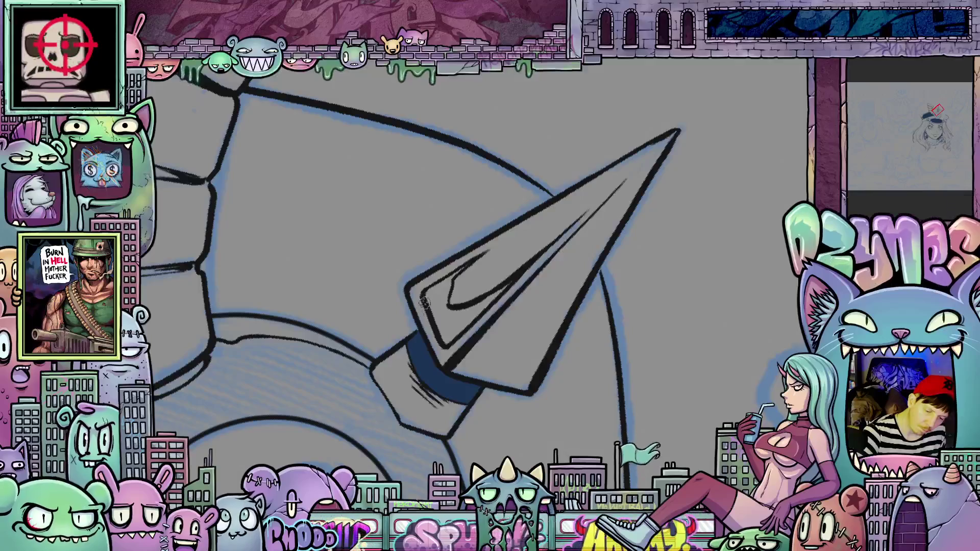
key("5")
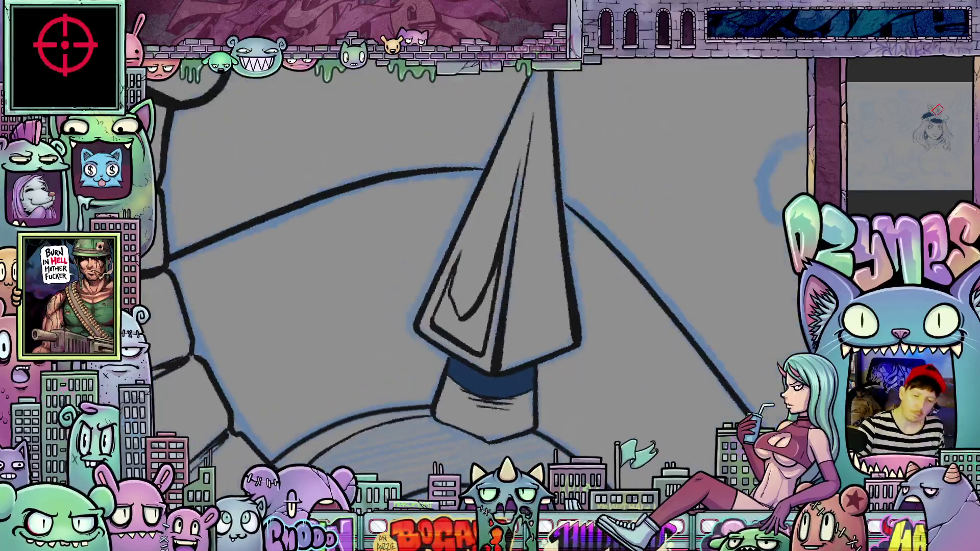
left_click_drag(637, 389, 416, 369)
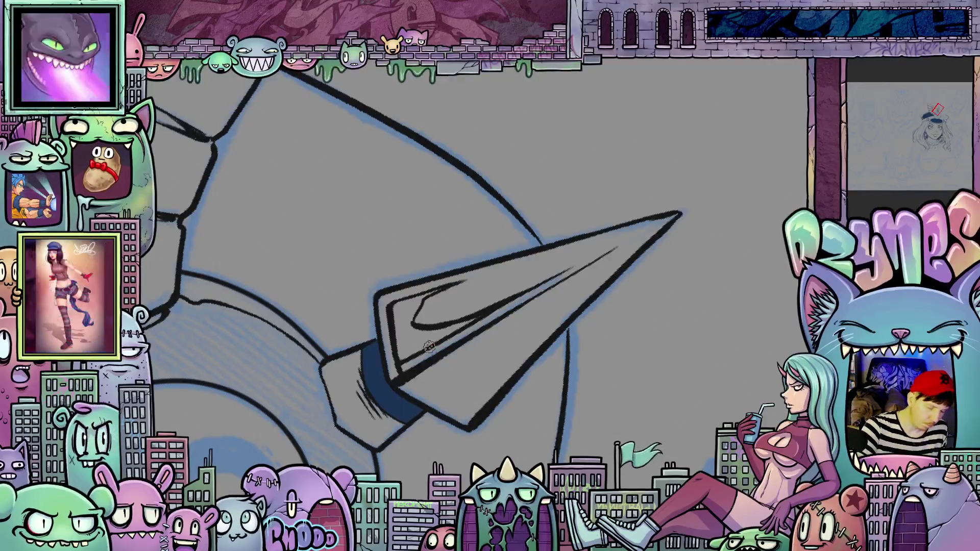
left_click_drag(426, 347, 569, 197)
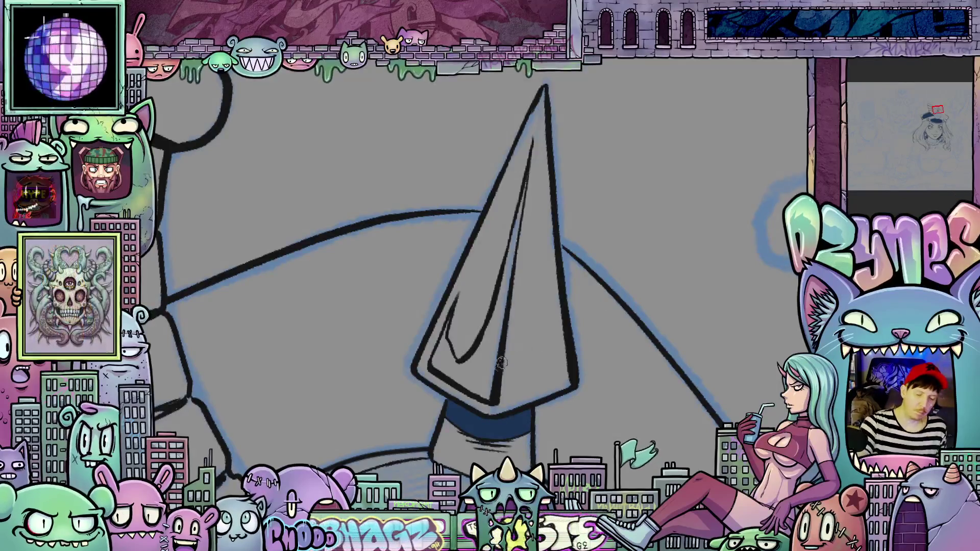
left_click(486, 376)
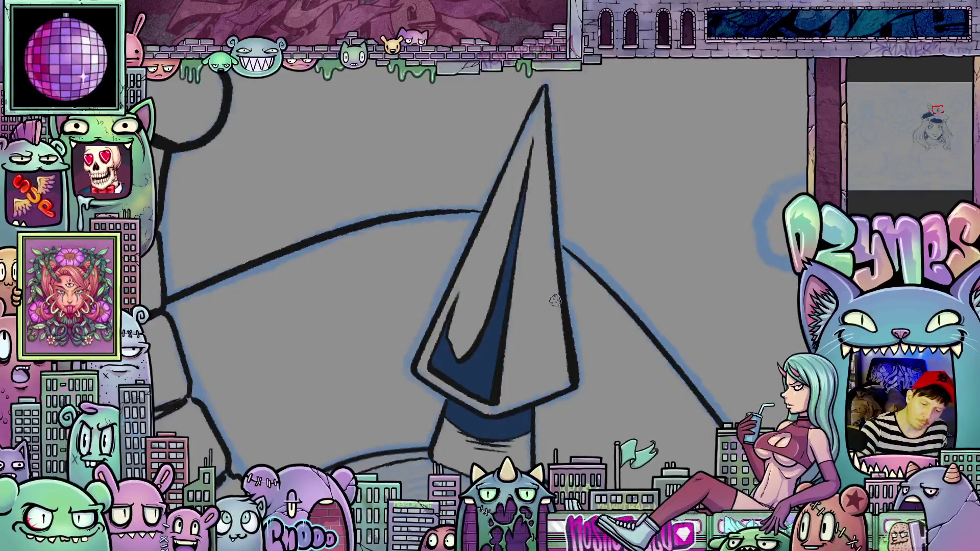
scroll(555, 301, "down", 6)
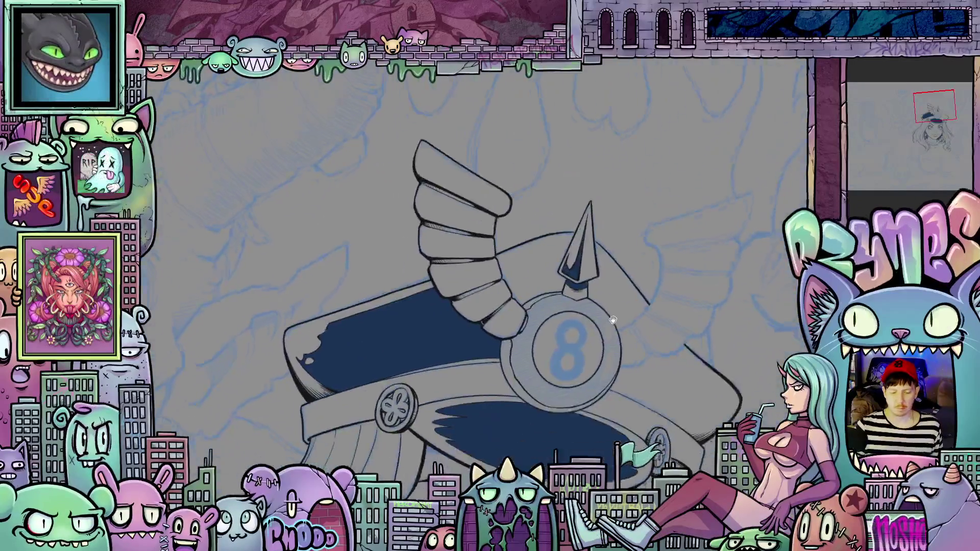
Ink a short line near the wing base and fill the band under the spike navy
scroll(550, 268, "up", 4)
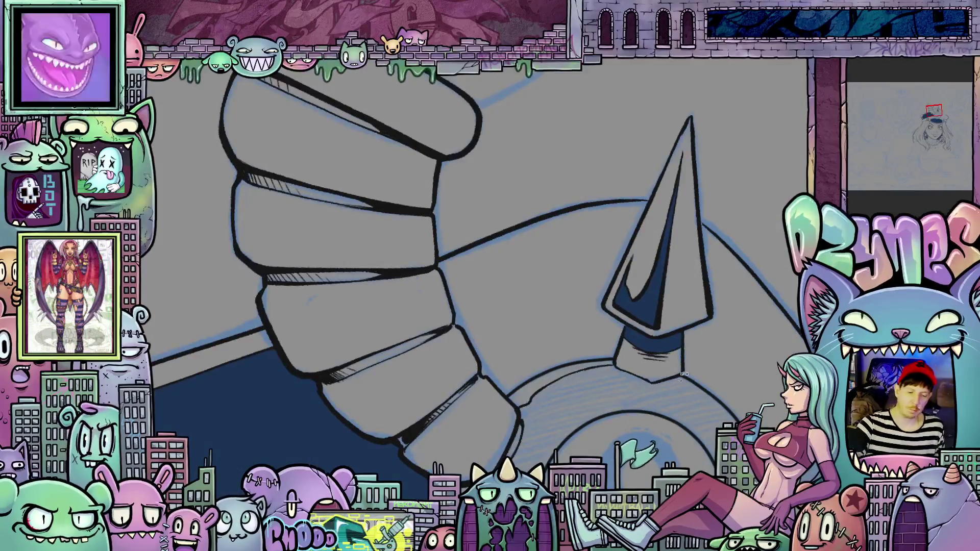
left_click_drag(633, 240, 608, 206)
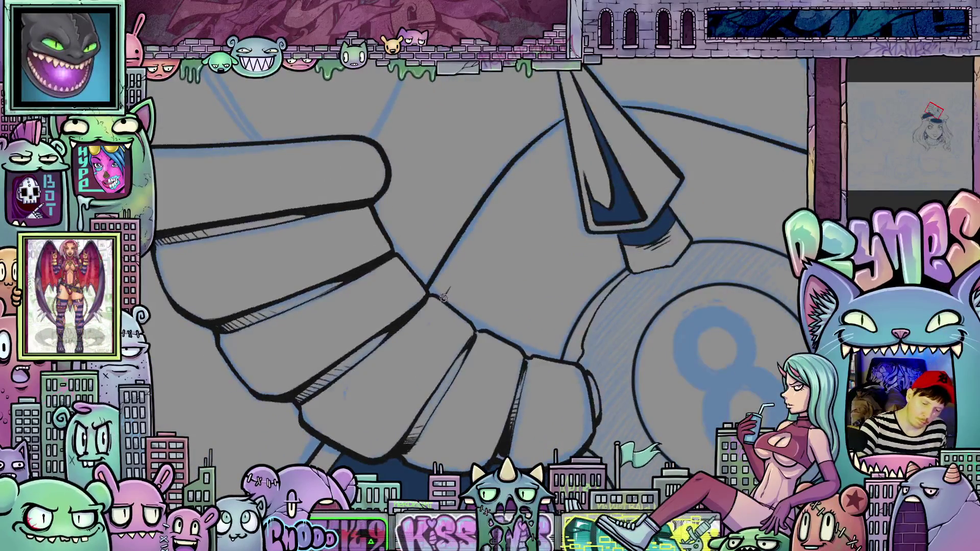
mouse_move(442, 302)
left_mouse_down()
mouse_move(526, 176)
mouse_move(529, 201)
left_mouse_up()
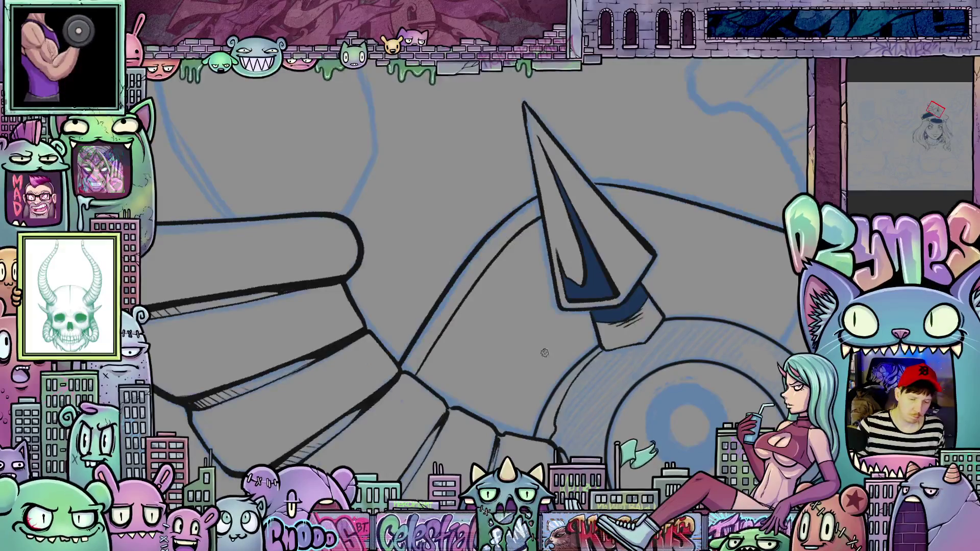
left_click(527, 347)
scroll(641, 371, "down", 2)
scroll(642, 371, "down", 2)
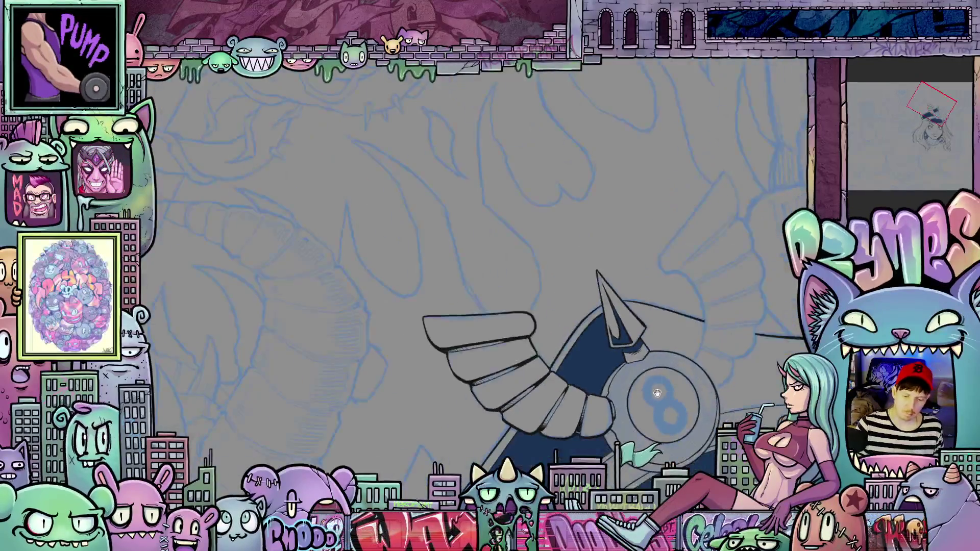
left_click_drag(642, 371, 664, 360)
Ink highlight curves along the 8-ball's right and lower-right rim
scroll(663, 360, "down", 2)
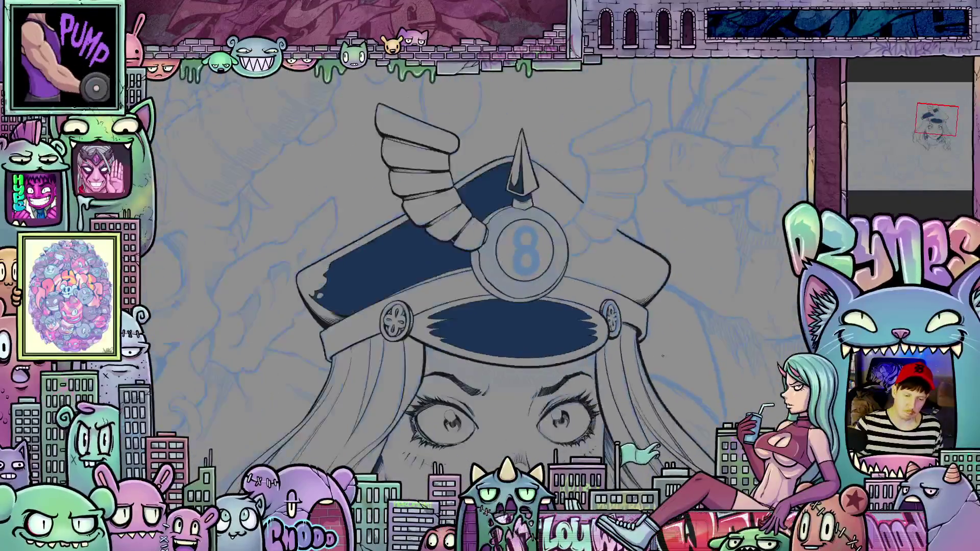
scroll(559, 314, "up", 3)
scroll(559, 313, "up", 3)
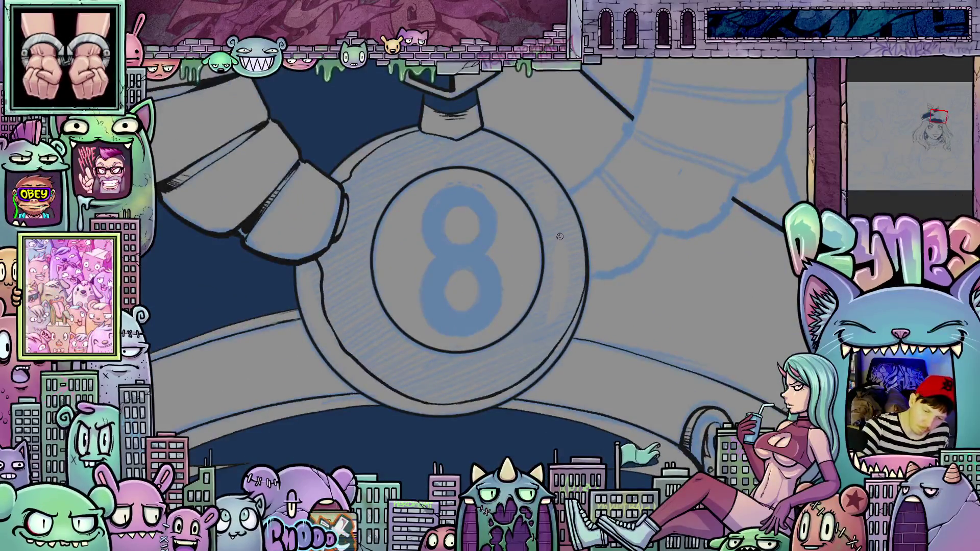
left_click_drag(559, 235, 548, 323)
mouse_move(529, 354)
left_mouse_down()
mouse_move(568, 284)
mouse_move(565, 233)
left_mouse_up()
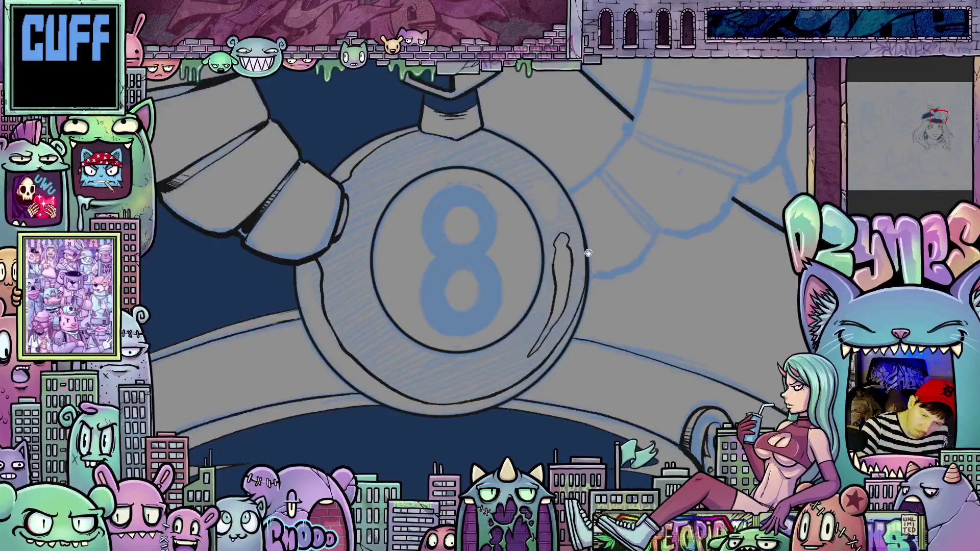
scroll(565, 233, "up", 3)
mouse_move(544, 282)
left_mouse_down()
mouse_move(555, 263)
mouse_move(546, 246)
left_mouse_up()
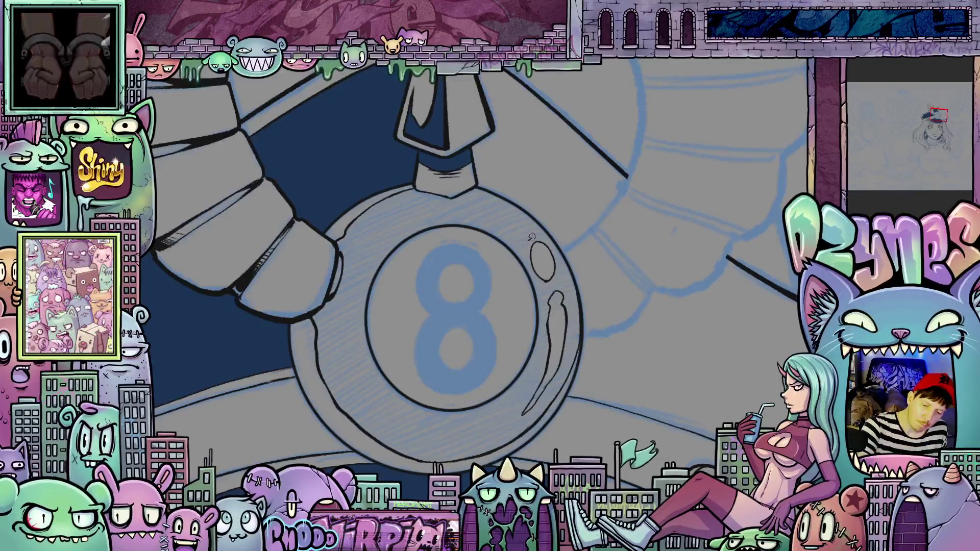
Bucket-fill the 8-ball's outer ring navy around the white number circle
scroll(526, 238, "down", 3)
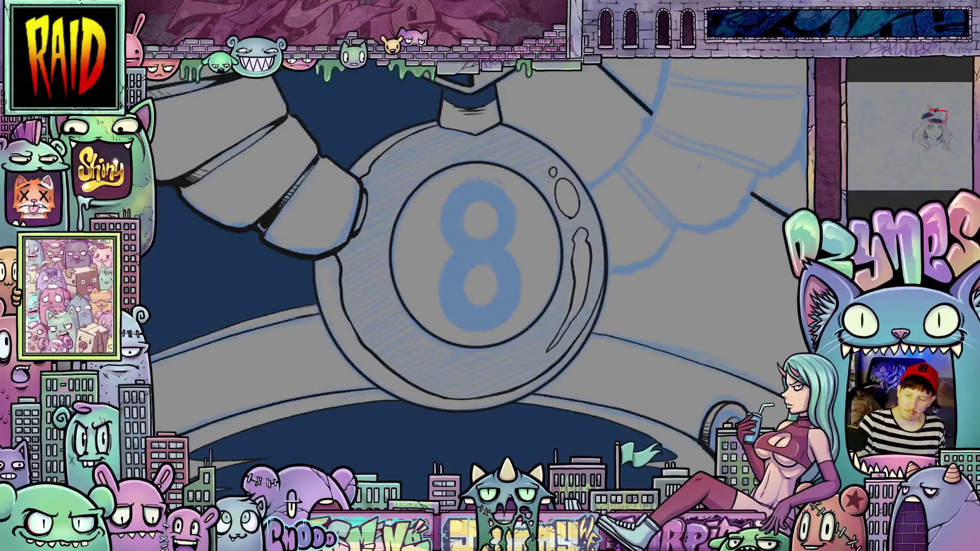
left_click(596, 304)
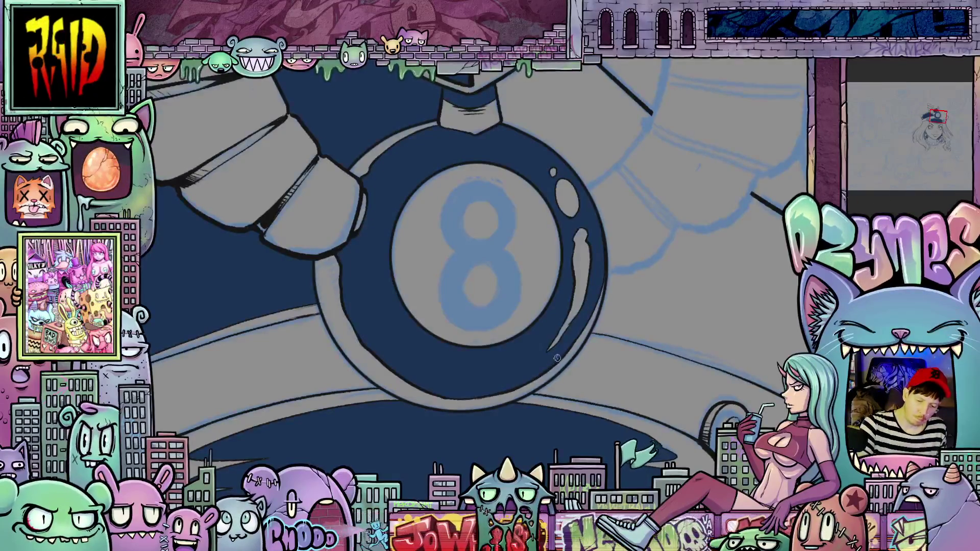
left_click_drag(557, 358, 657, 374)
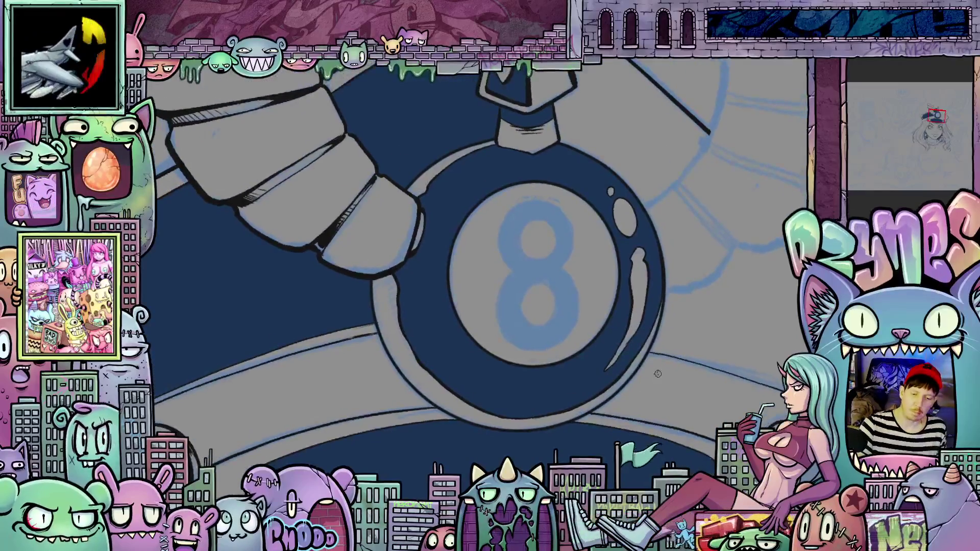
scroll(670, 333, "down", 3)
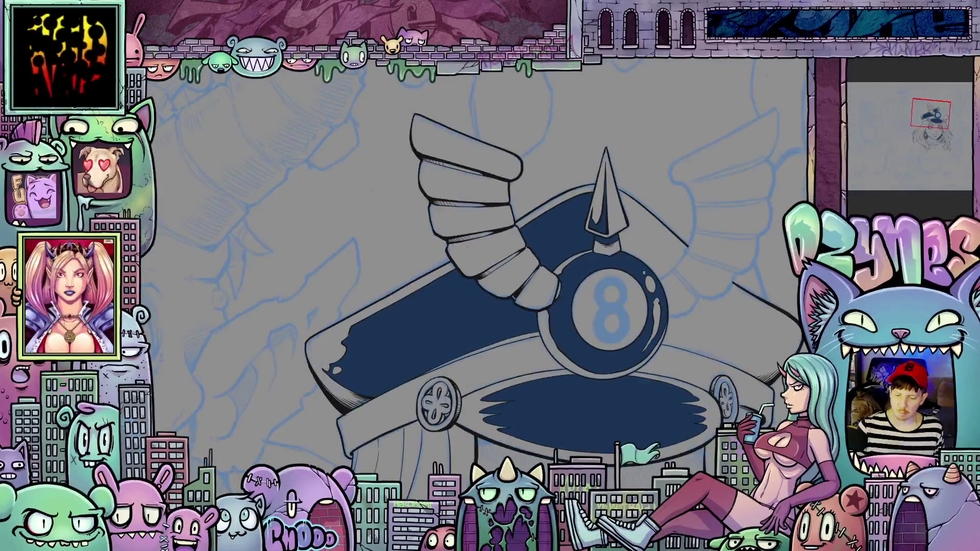
Zoom and tilt the view in close on the 8-ball emblem of the cap
scroll(633, 277, "down", 3)
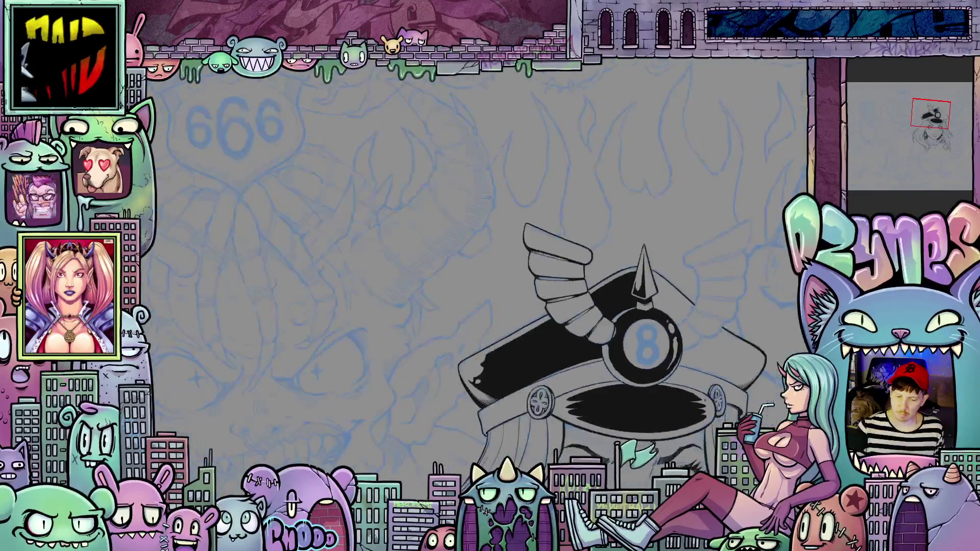
left_click_drag(633, 277, 629, 303)
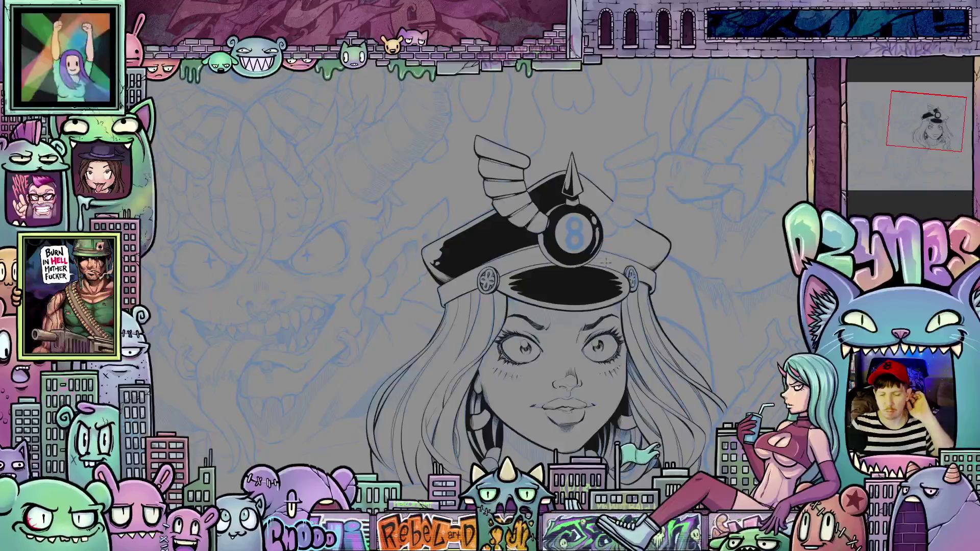
scroll(572, 230, "up", 8)
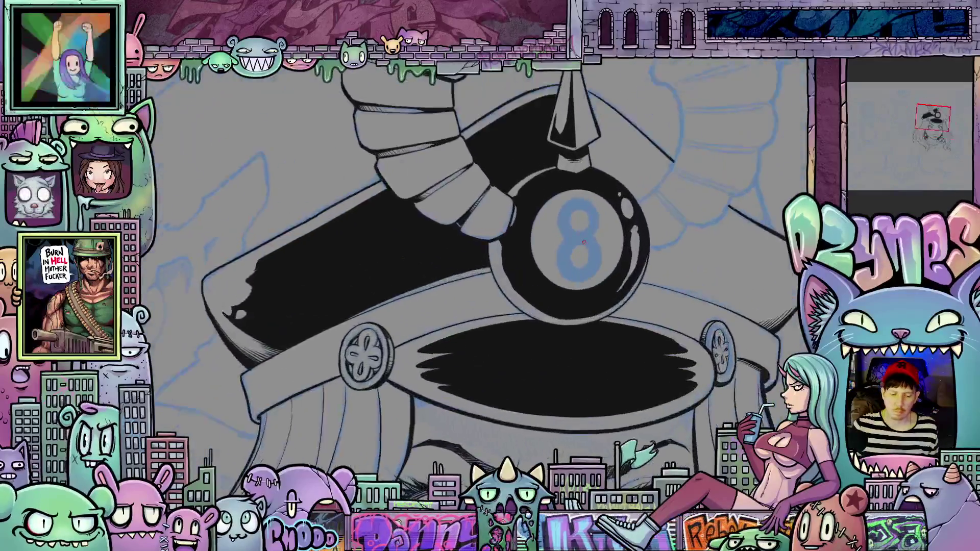
scroll(567, 260, "up", 1)
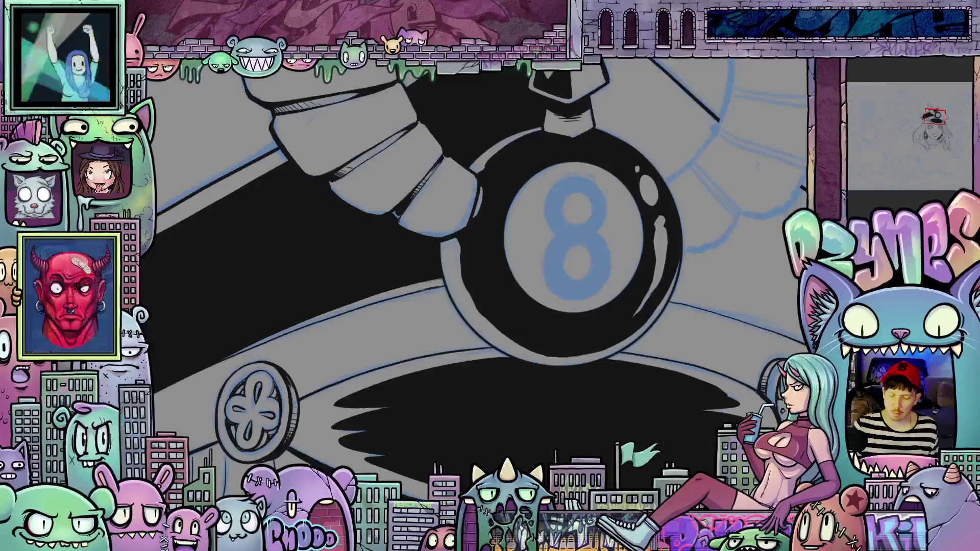
left_click_drag(585, 394, 386, 281)
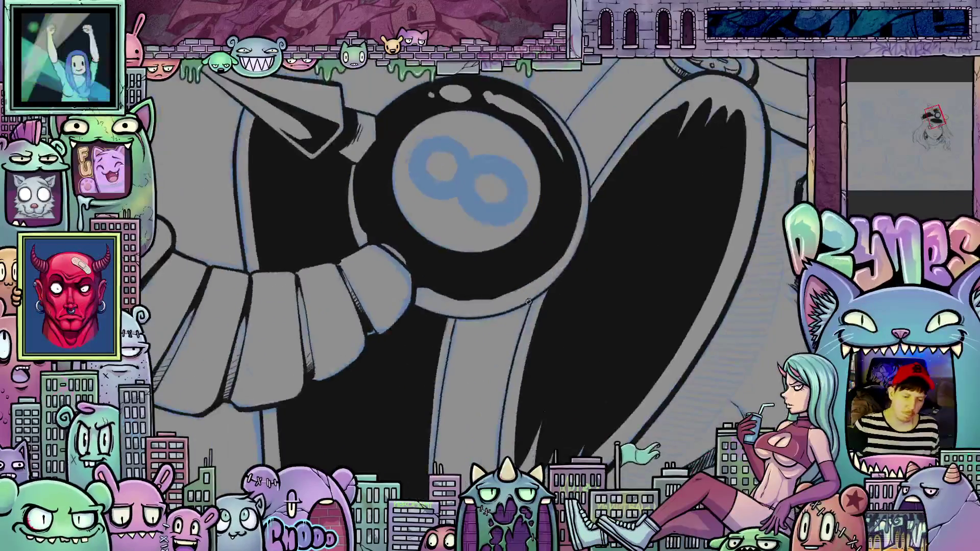
scroll(387, 280, "up", 2)
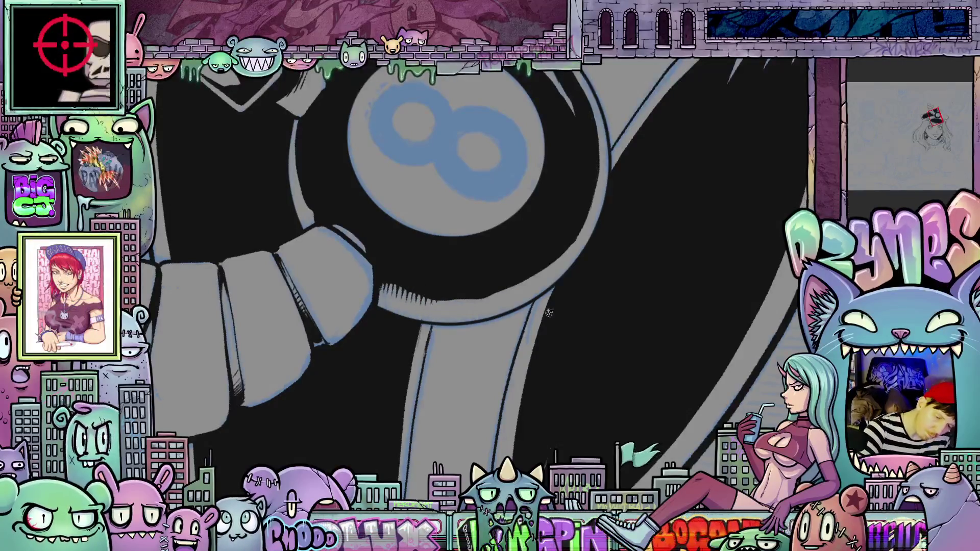
Rotate the canvas around the 8-ball and spike to an angle for inking its left edge
key("6")
key("6")
key("6")
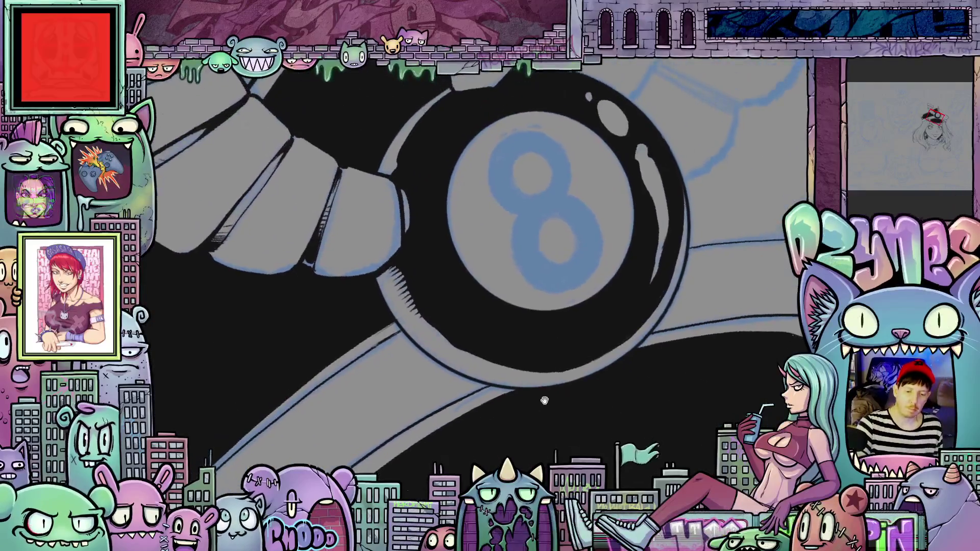
left_click_drag(592, 346, 604, 250)
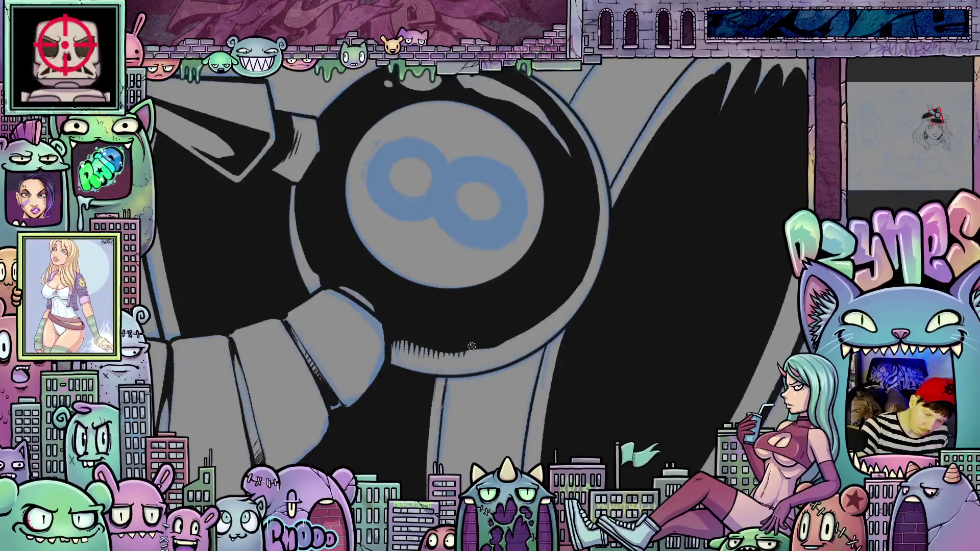
left_click_drag(482, 352, 402, 258)
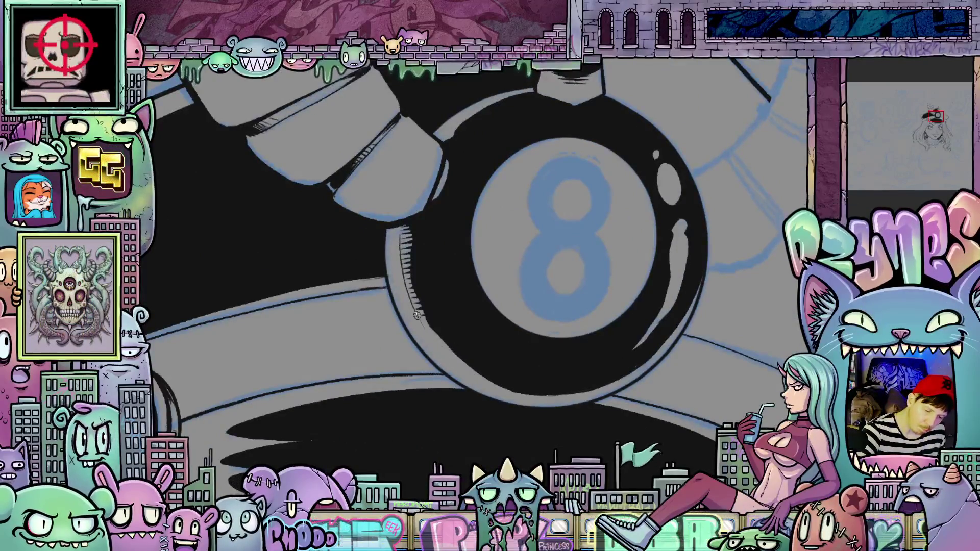
mouse_move(482, 380)
left_mouse_down()
mouse_move(603, 440)
mouse_move(606, 414)
mouse_move(398, 426)
left_mouse_up()
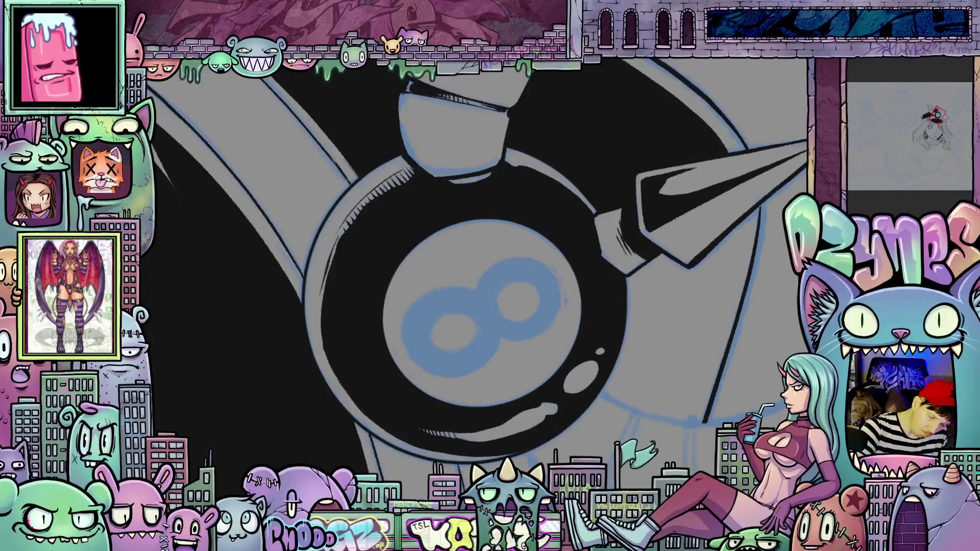
left_click_drag(465, 306, 409, 312)
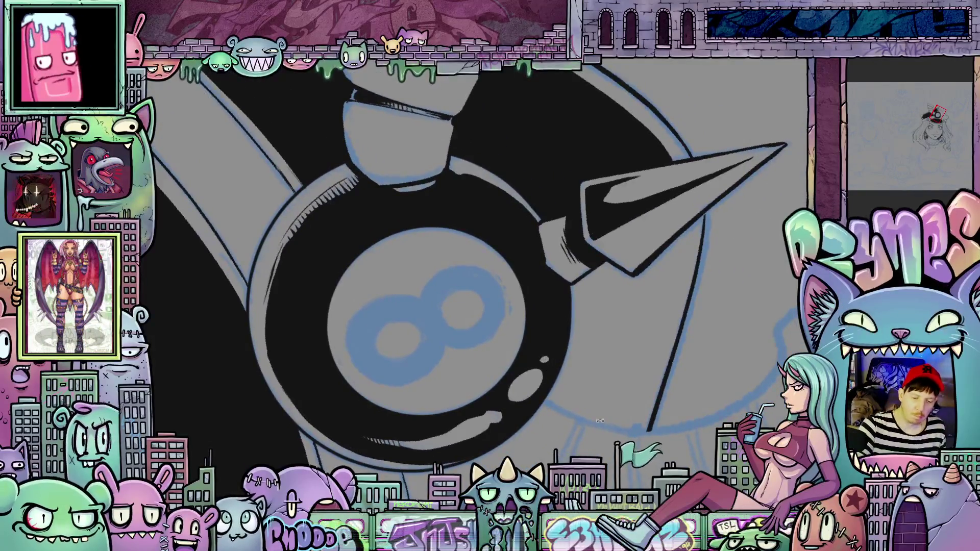
key("5")
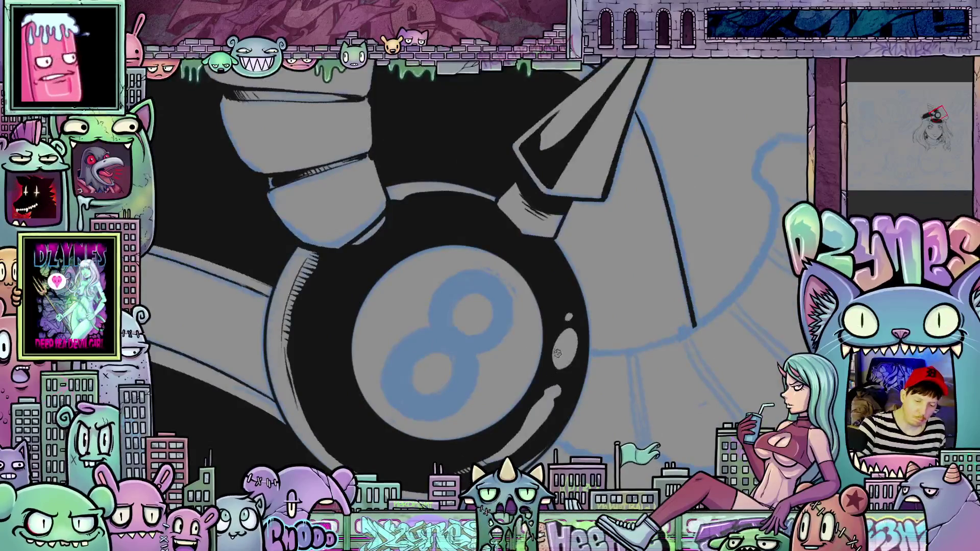
mouse_move(528, 406)
left_mouse_down()
mouse_move(616, 346)
mouse_move(580, 164)
left_mouse_up()
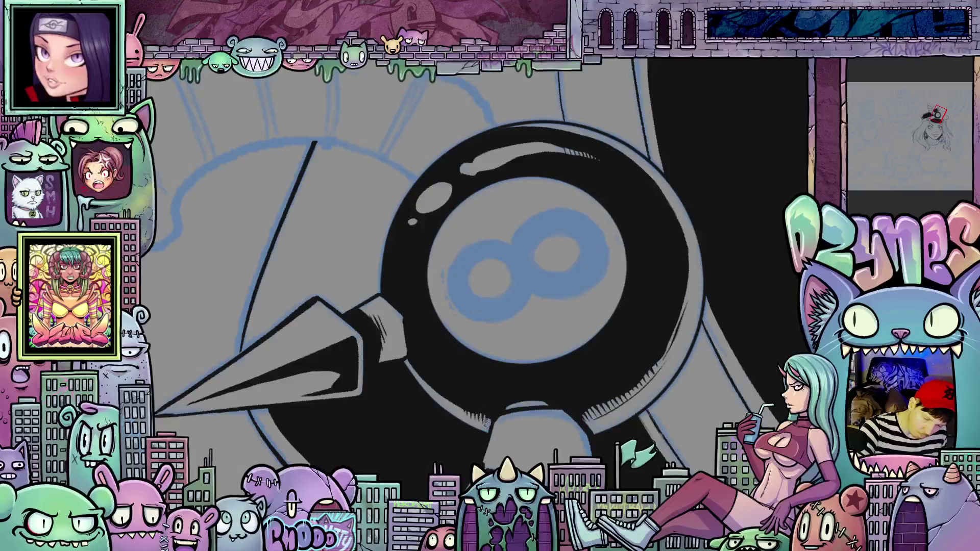
mouse_move(490, 425)
left_mouse_down()
mouse_move(439, 406)
mouse_move(374, 342)
left_mouse_up()
Hatch ink shading along the 8-ball's left edge and fill the numeral 8 solid black
left_click_drag(378, 375, 370, 327)
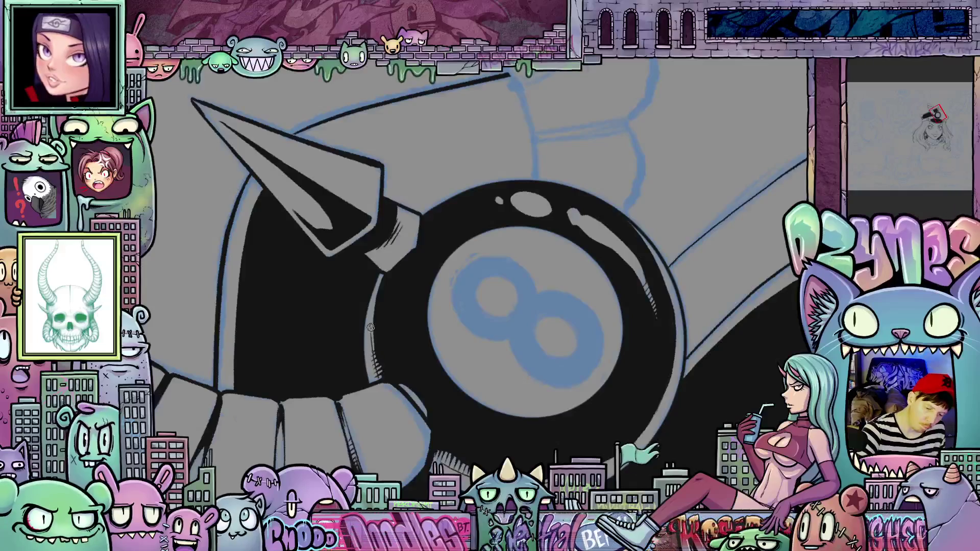
mouse_move(469, 311)
left_mouse_down()
mouse_move(709, 410)
mouse_move(490, 318)
mouse_move(475, 289)
mouse_move(487, 259)
mouse_move(534, 250)
mouse_move(558, 286)
mouse_move(547, 320)
mouse_move(562, 365)
mouse_move(543, 400)
mouse_move(519, 409)
mouse_move(480, 394)
mouse_move(474, 356)
mouse_move(487, 327)
left_mouse_up()
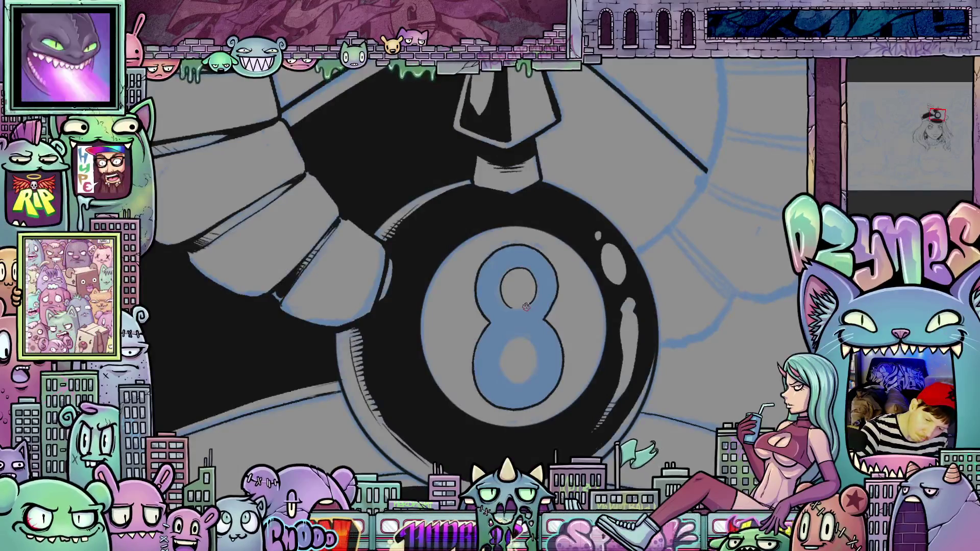
left_click_drag(532, 357, 546, 328)
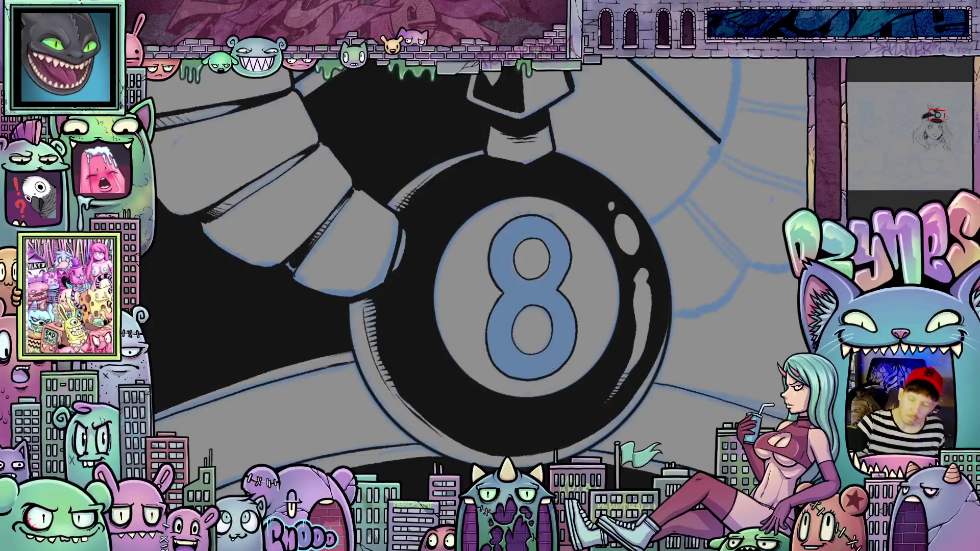
left_click(572, 329)
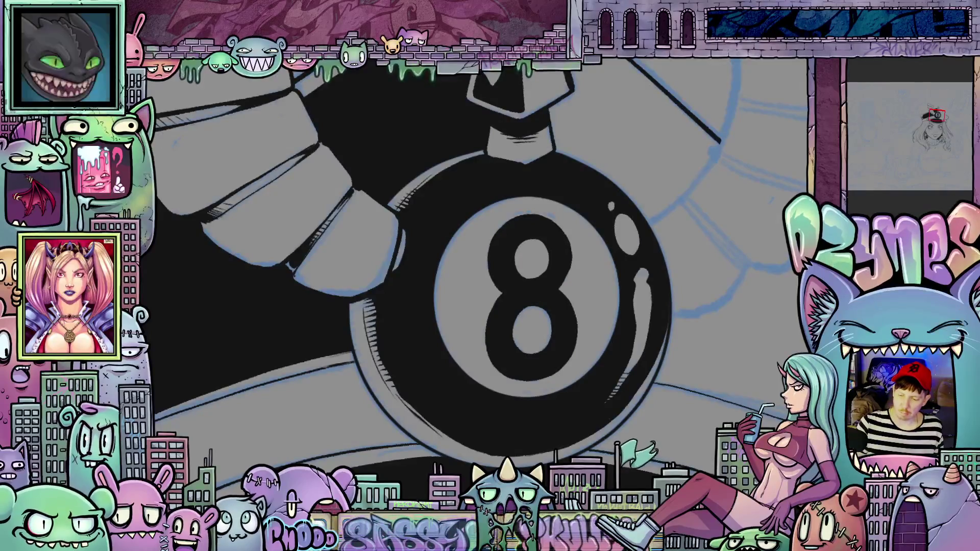
Undo to restore the navy fills on the cap and zoom in on the spike
key("ctrl+z")
scroll(586, 236, "down", 5)
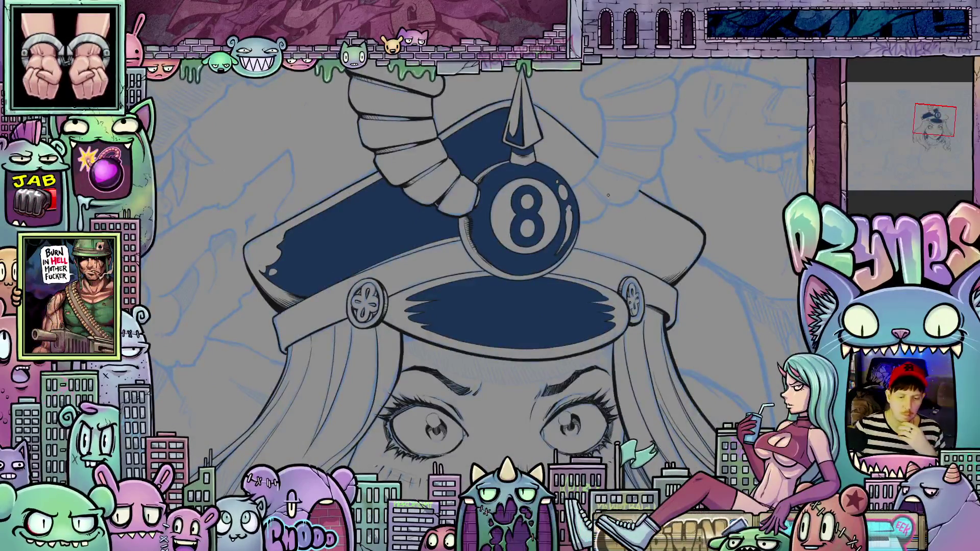
scroll(586, 194, "up", 4)
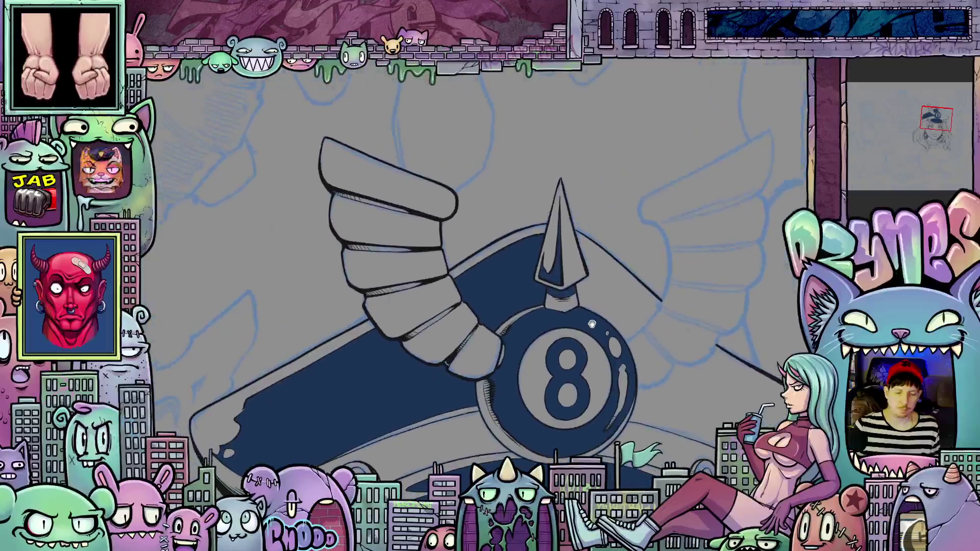
scroll(595, 270, "up", 3)
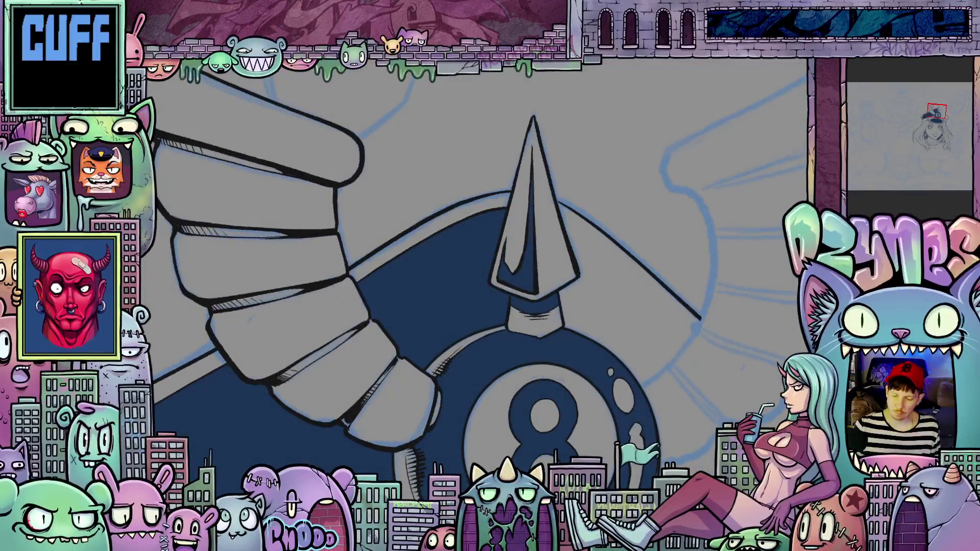
scroll(600, 290, "up", 2)
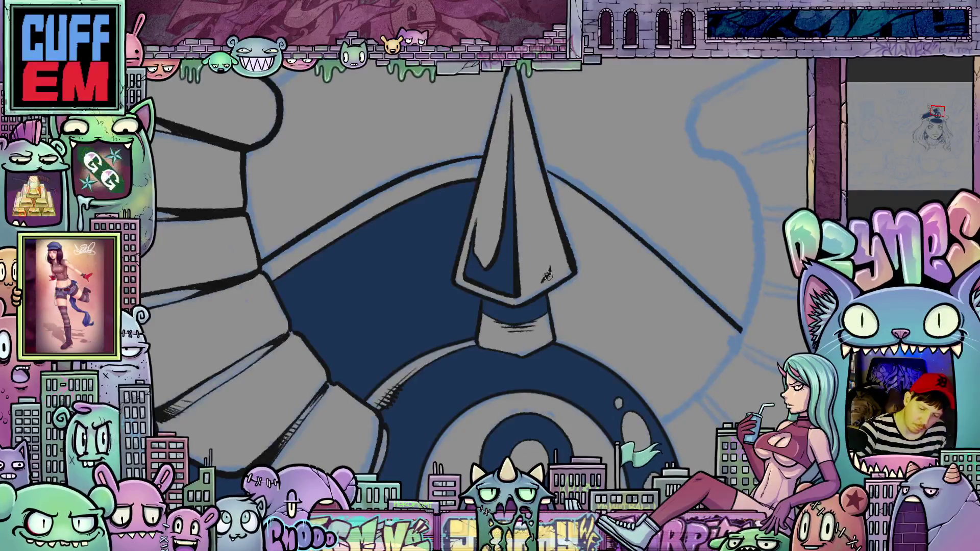
Thicken the ink along the spike's right and lower edges, then rotate the spike upright
mouse_move(542, 281)
left_mouse_down()
mouse_move(560, 265)
mouse_move(562, 291)
mouse_move(574, 268)
left_mouse_up()
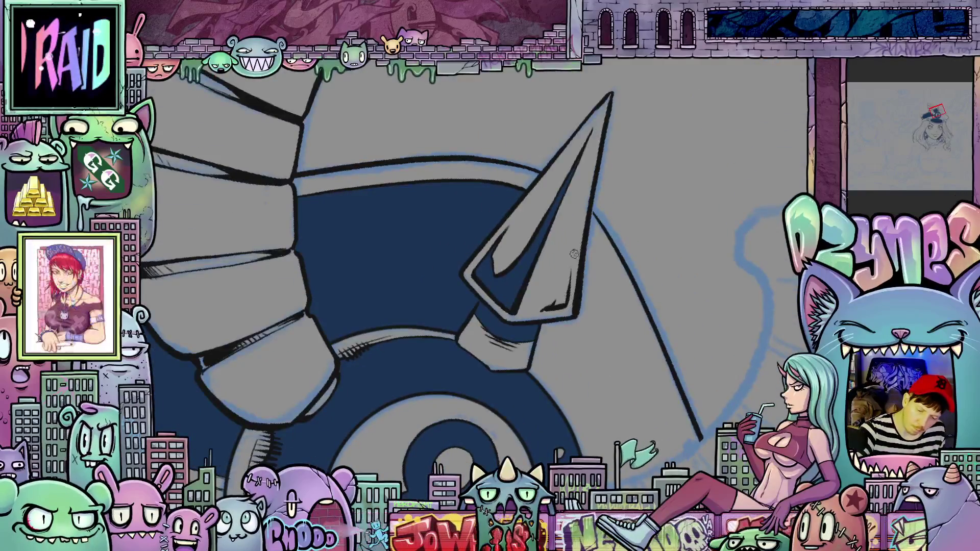
left_click_drag(563, 306, 567, 270)
mouse_move(561, 313)
left_mouse_down()
mouse_move(557, 298)
mouse_move(538, 311)
left_mouse_up()
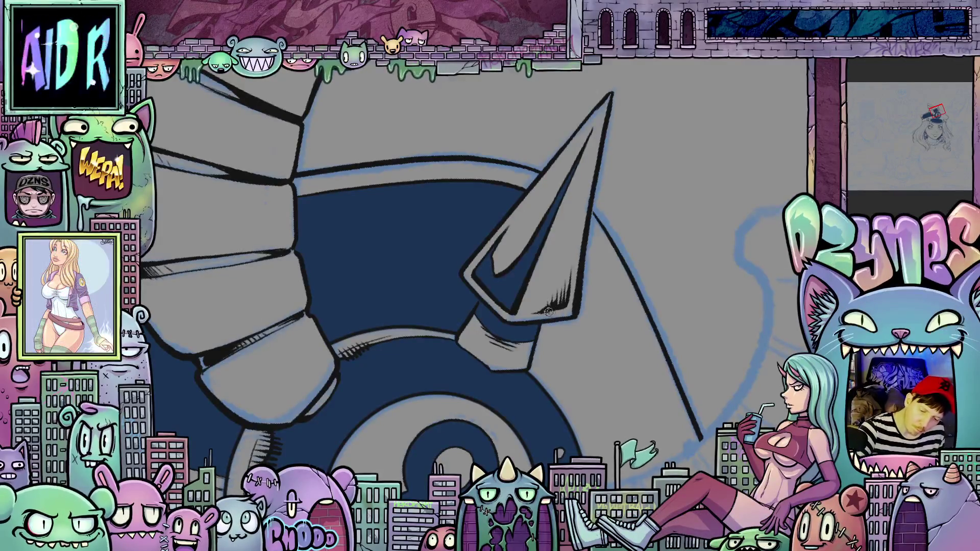
left_click_drag(547, 311, 483, 366)
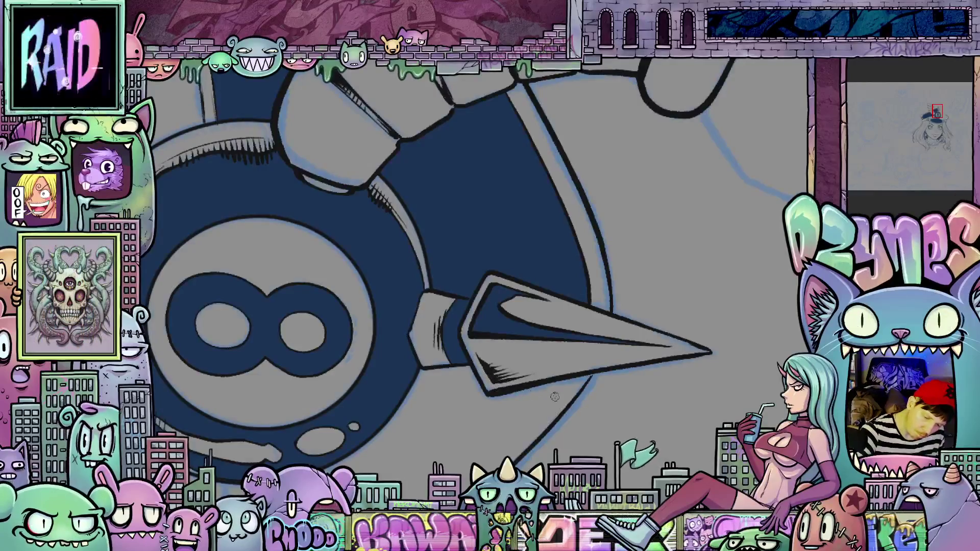
left_click_drag(555, 397, 561, 337)
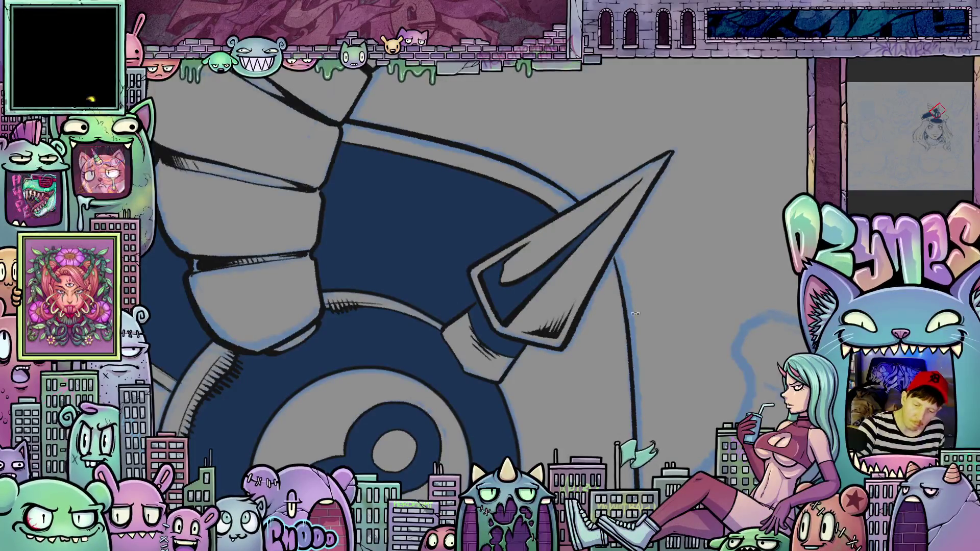
mouse_move(566, 332)
left_mouse_down()
mouse_move(619, 372)
mouse_move(629, 337)
mouse_move(631, 378)
left_mouse_up()
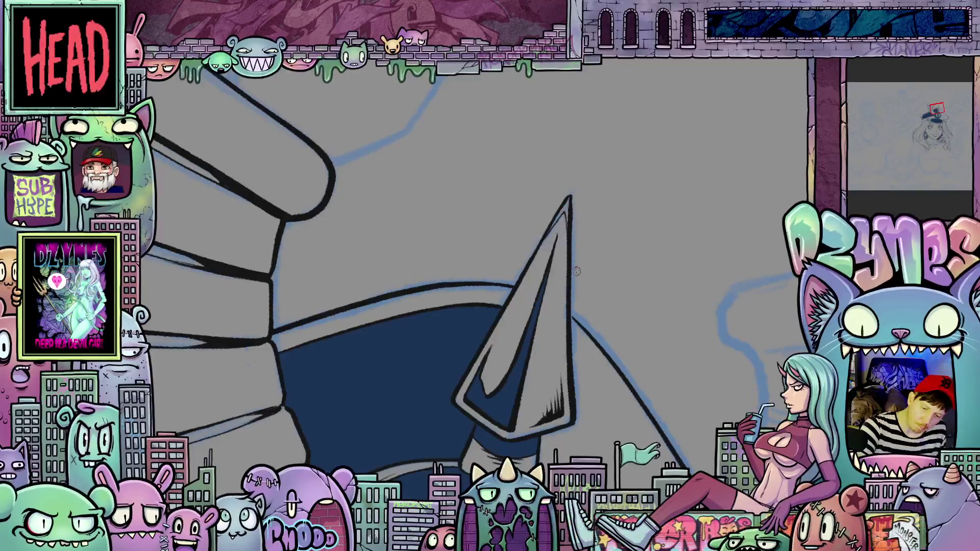
Zoom out and pan down to check the face beneath the cap
scroll(583, 319, "down", 5)
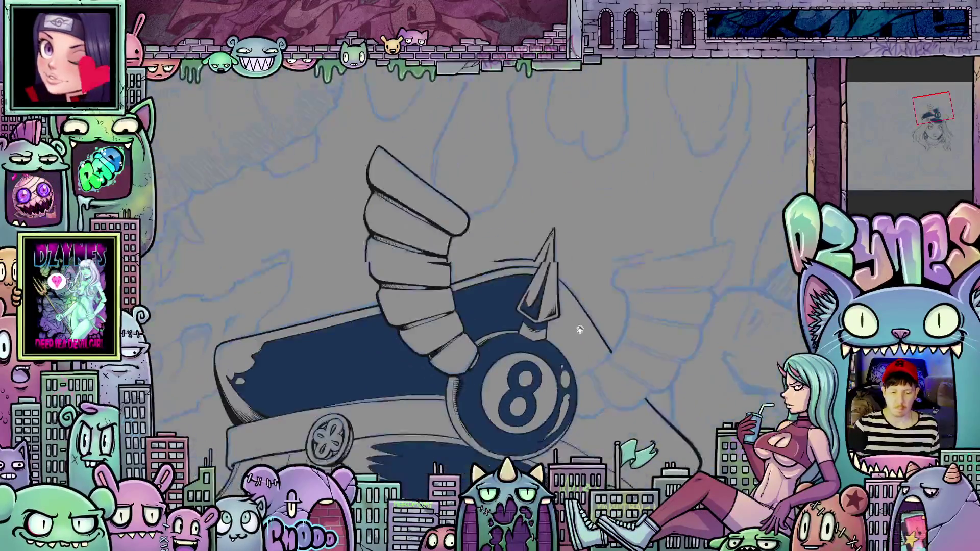
scroll(622, 359, "down", 2)
scroll(621, 359, "up", 3)
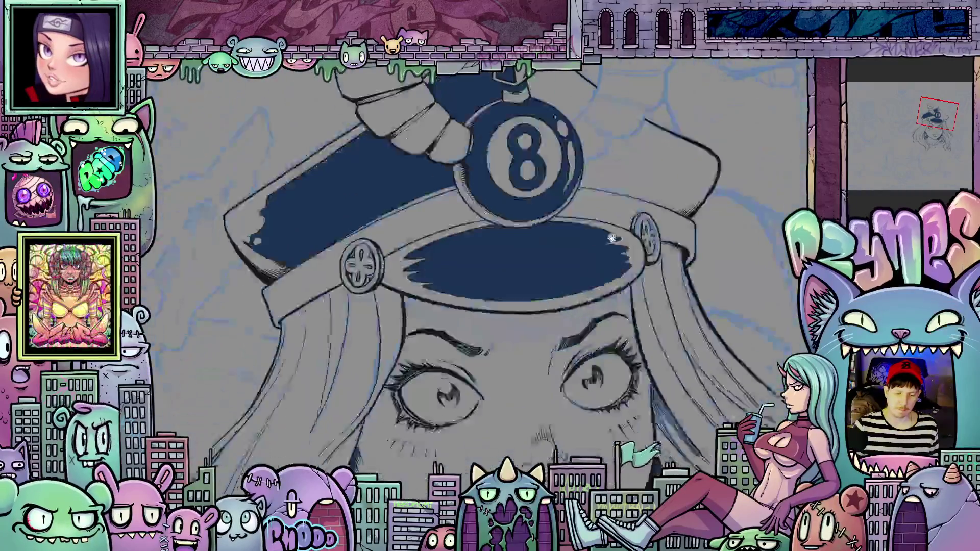
left_click_drag(621, 265, 620, 248)
scroll(621, 248, "down", 2)
left_click_drag(597, 306, 595, 271)
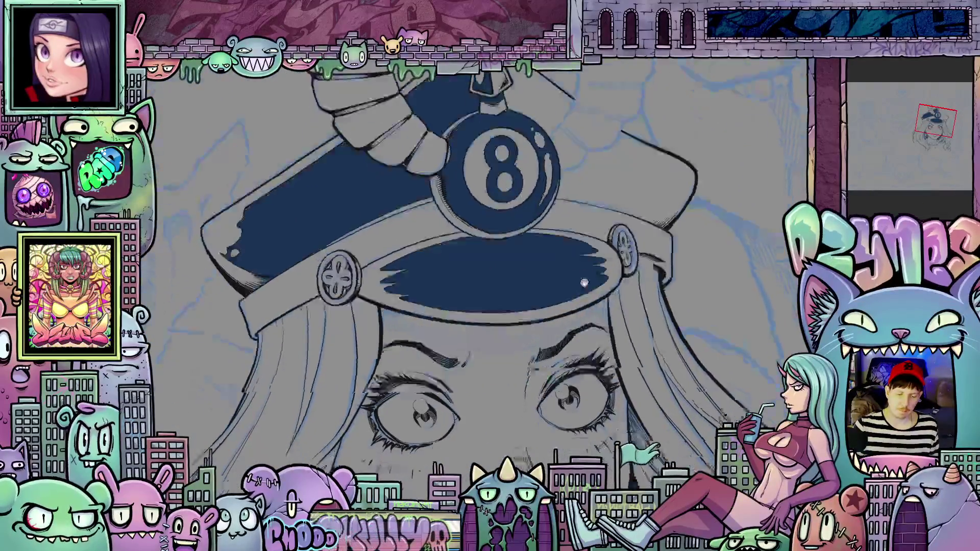
scroll(595, 271, "up", 2)
scroll(596, 271, "down", 2)
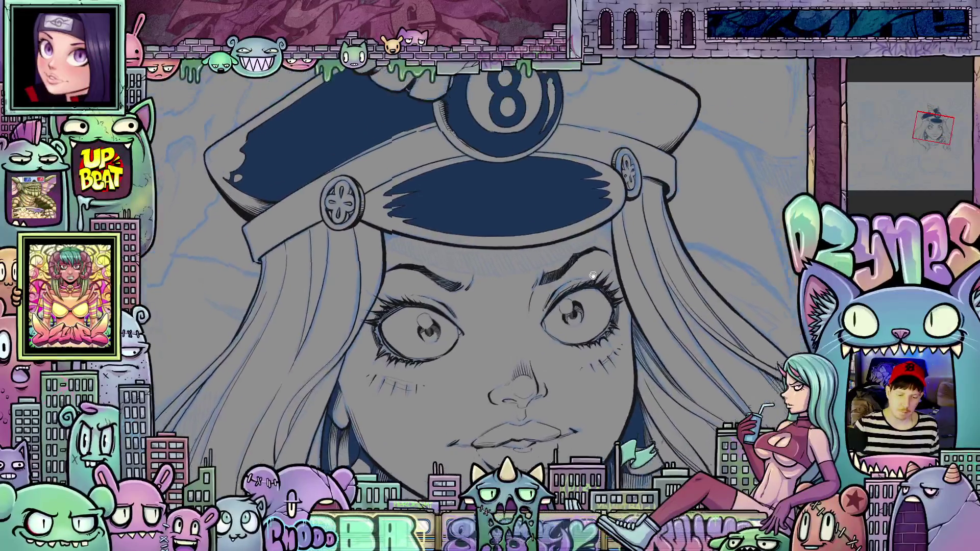
scroll(611, 284, "up", 2)
scroll(610, 284, "down", 2)
Pan back over the 8-ball hat and zoom in on the spike and right wing sketch
left_click_drag(531, 61, 527, 178)
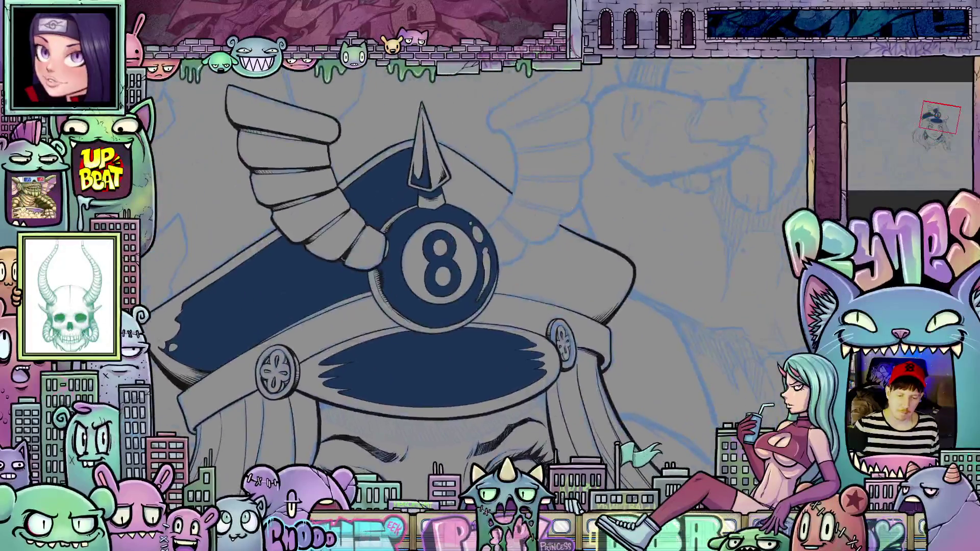
scroll(527, 178, "up", 2)
scroll(531, 267, "down", 2)
left_click_drag(531, 267, 557, 218)
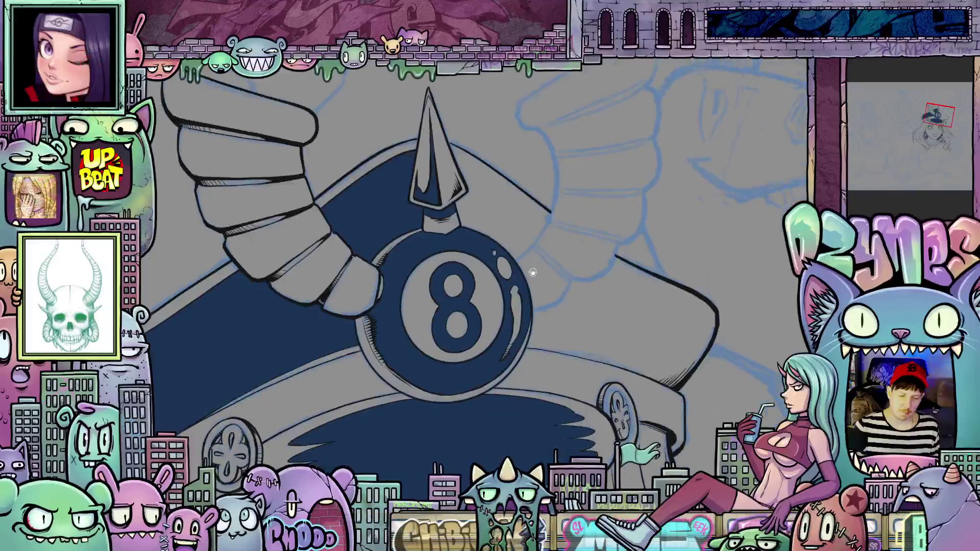
scroll(530, 301, "up", 2)
left_click_drag(529, 301, 541, 260)
scroll(541, 283, "down", 2)
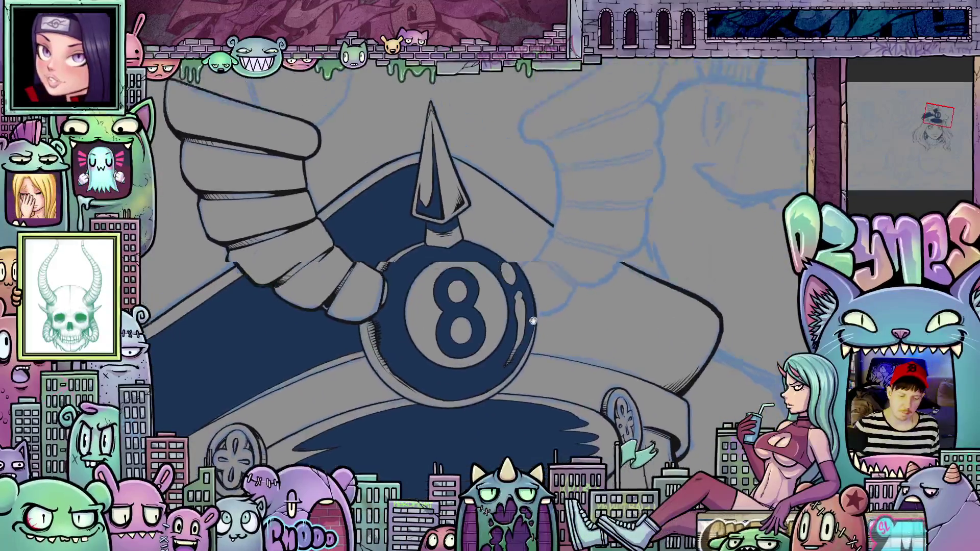
left_click_drag(573, 212, 573, 311)
scroll(594, 290, "up", 2)
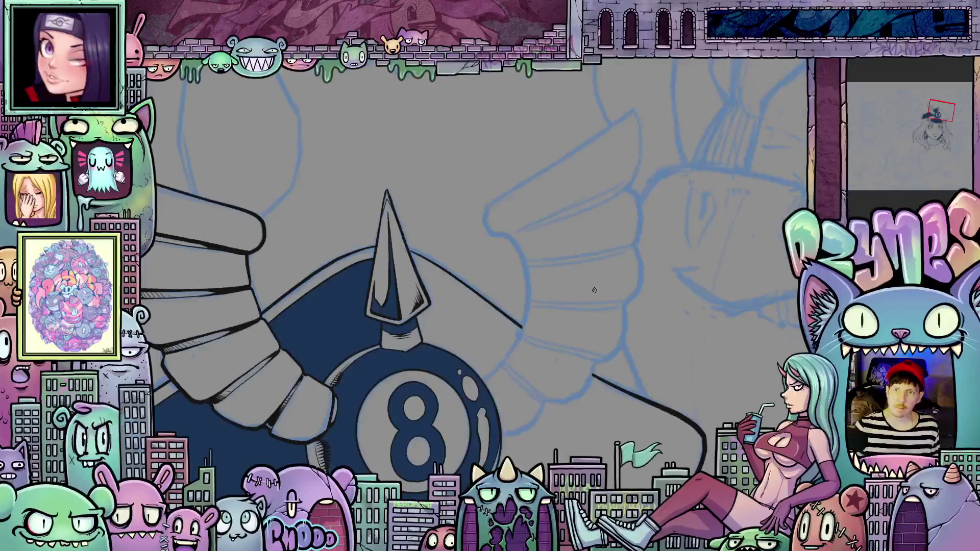
scroll(619, 270, "up", 1)
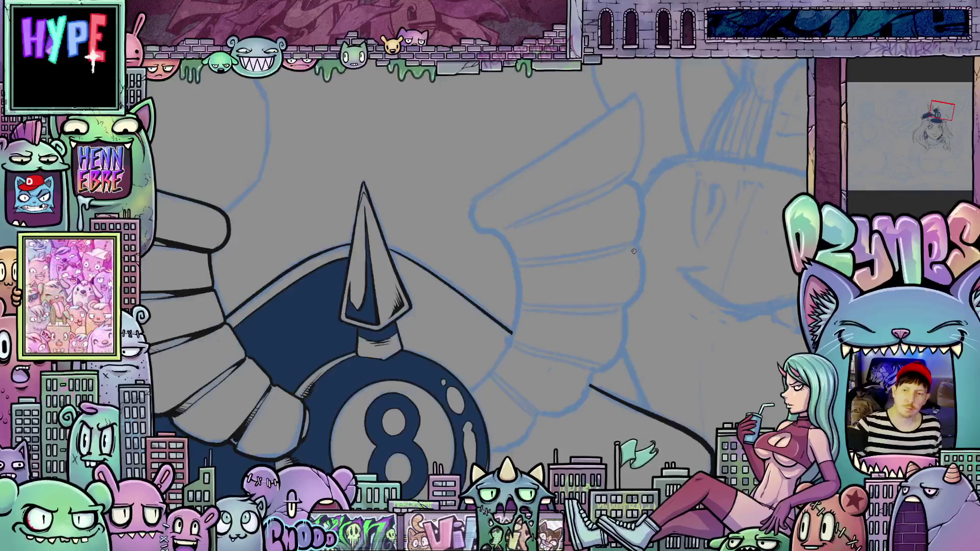
Trace the right wing's scalloped outer contour in black ink, rotating the canvas between strokes
mouse_move(666, 363)
left_mouse_down()
mouse_move(519, 240)
mouse_move(517, 262)
mouse_move(531, 266)
left_mouse_up()
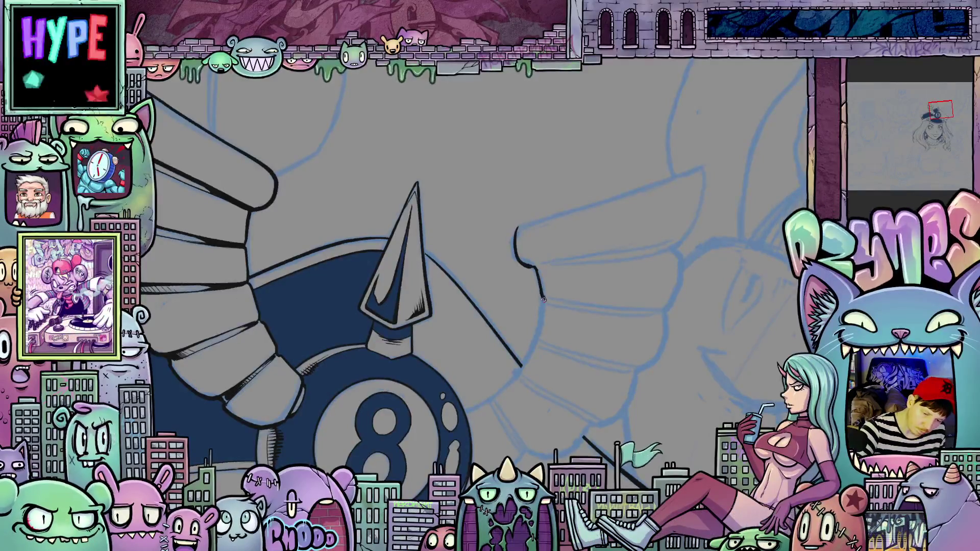
left_click_drag(543, 300, 537, 355)
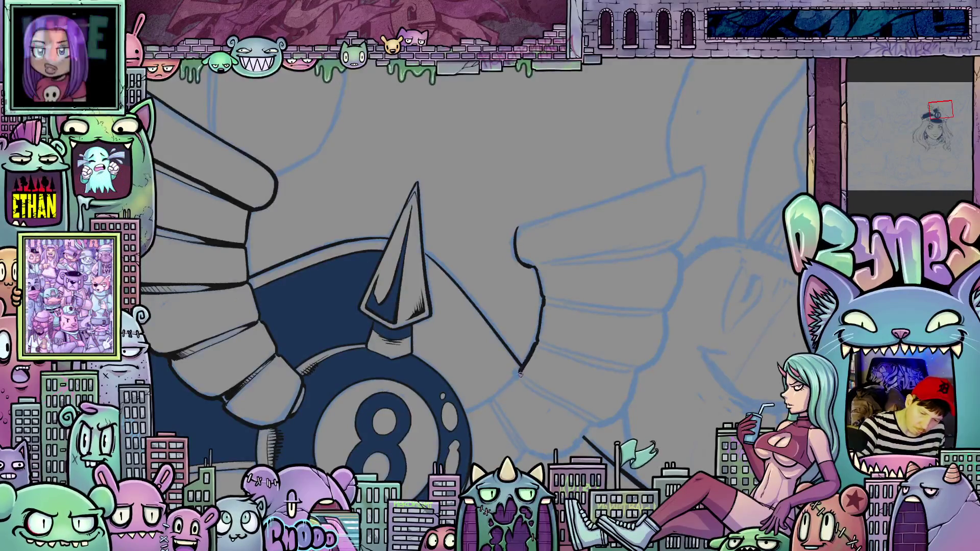
left_click_drag(592, 396, 637, 271)
left_click_drag(563, 330, 551, 384)
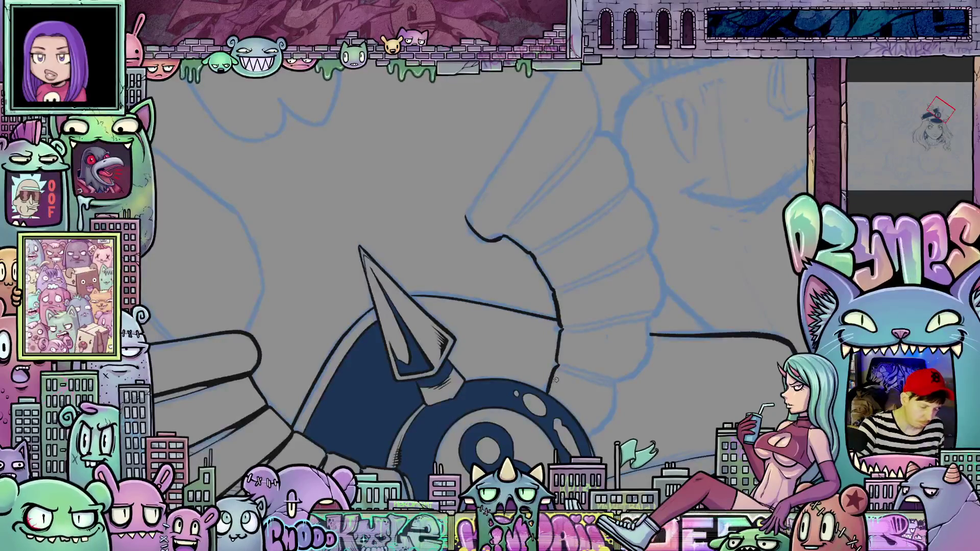
left_click_drag(555, 366, 548, 384)
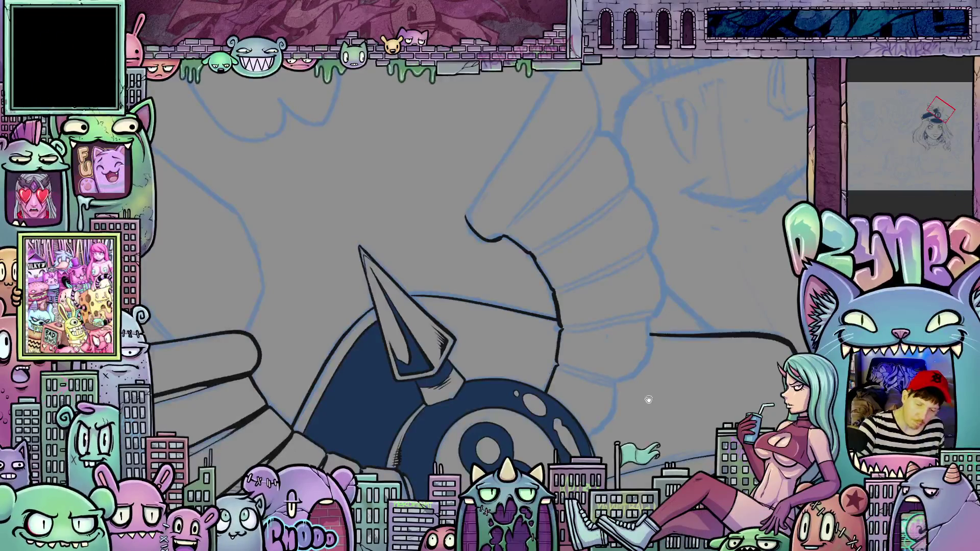
left_click_drag(648, 400, 607, 460)
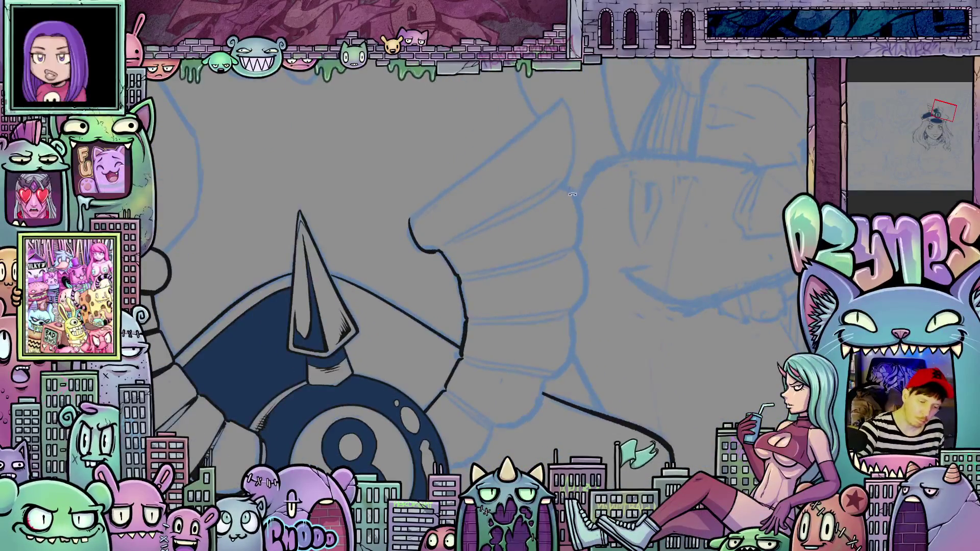
mouse_move(572, 194)
left_mouse_down()
mouse_move(649, 227)
mouse_move(647, 250)
mouse_move(637, 180)
mouse_move(642, 187)
left_mouse_up()
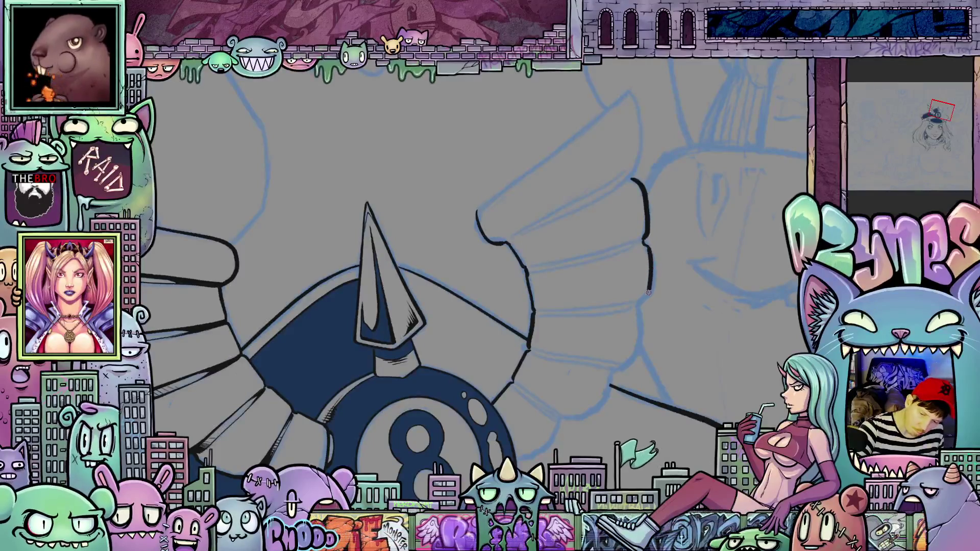
scroll(613, 375, "down", 2)
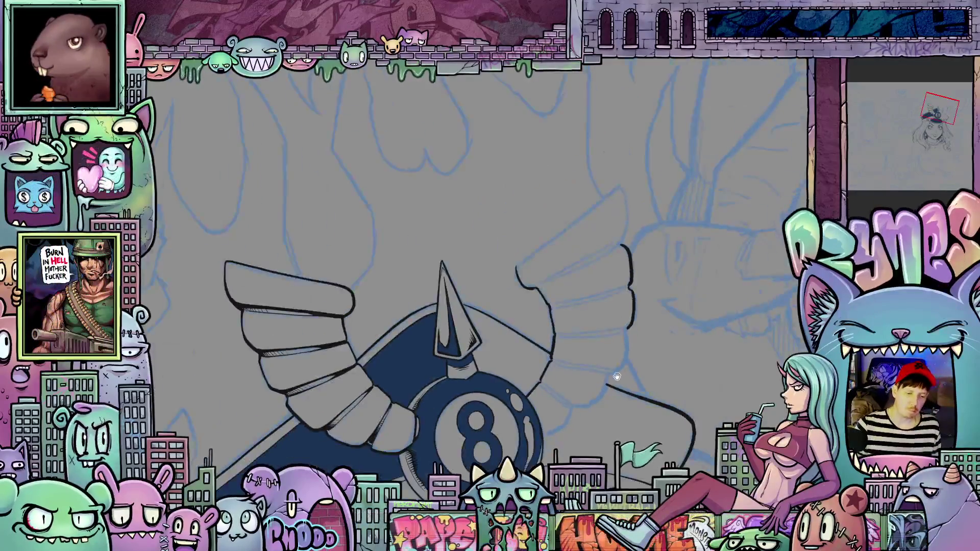
scroll(610, 359, "up", 2)
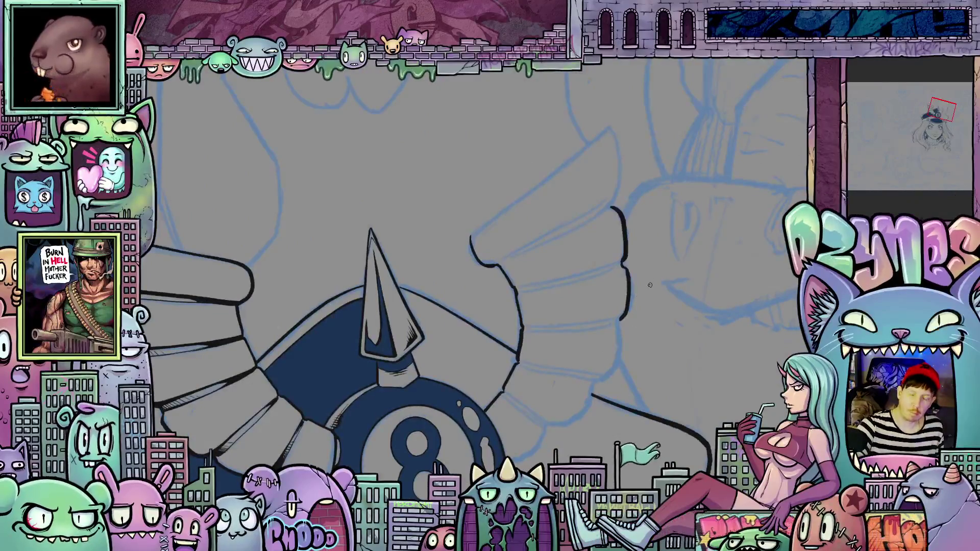
mouse_move(619, 323)
left_mouse_down()
mouse_move(616, 365)
mouse_move(601, 379)
mouse_move(649, 322)
left_mouse_up()
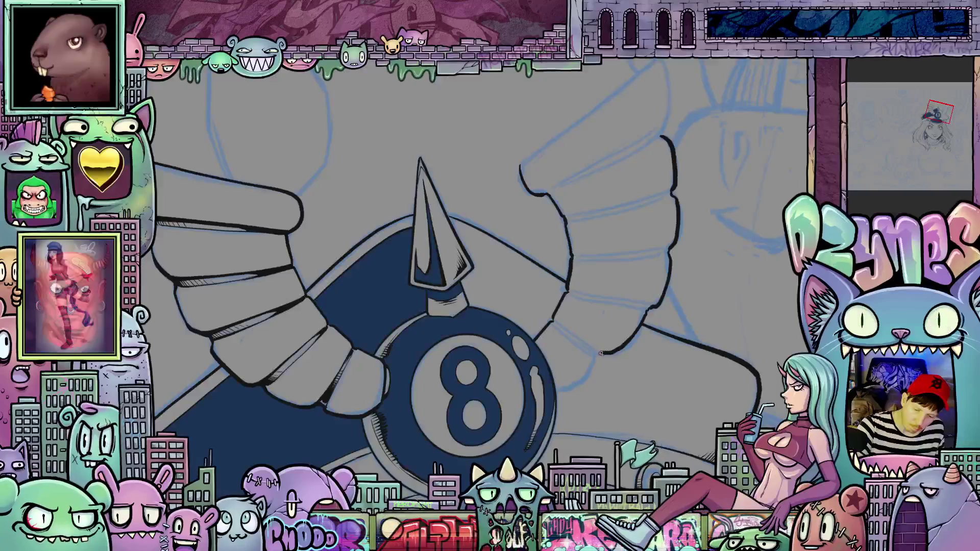
left_click_drag(627, 343, 655, 323)
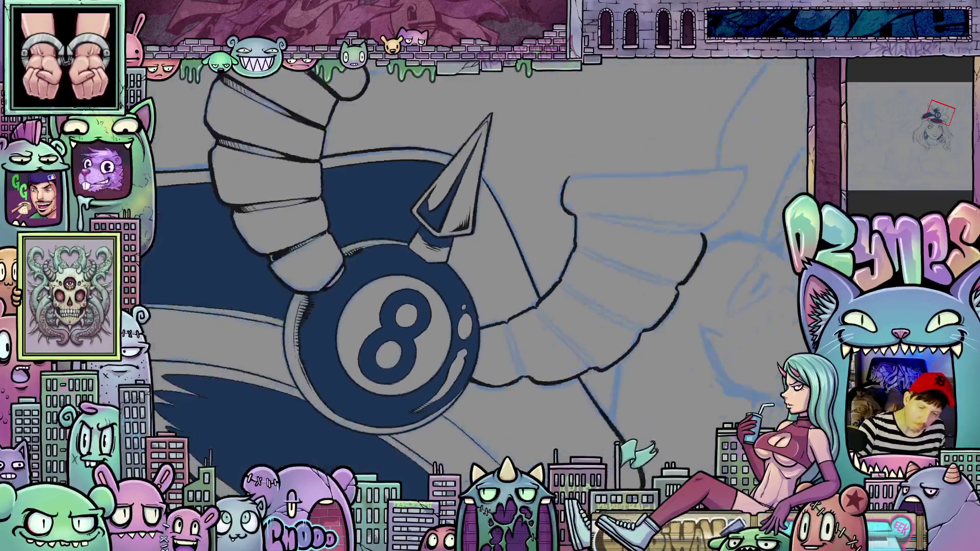
Ink the vertical feather division lines across the right wing down to its tip
left_click_drag(499, 329, 501, 375)
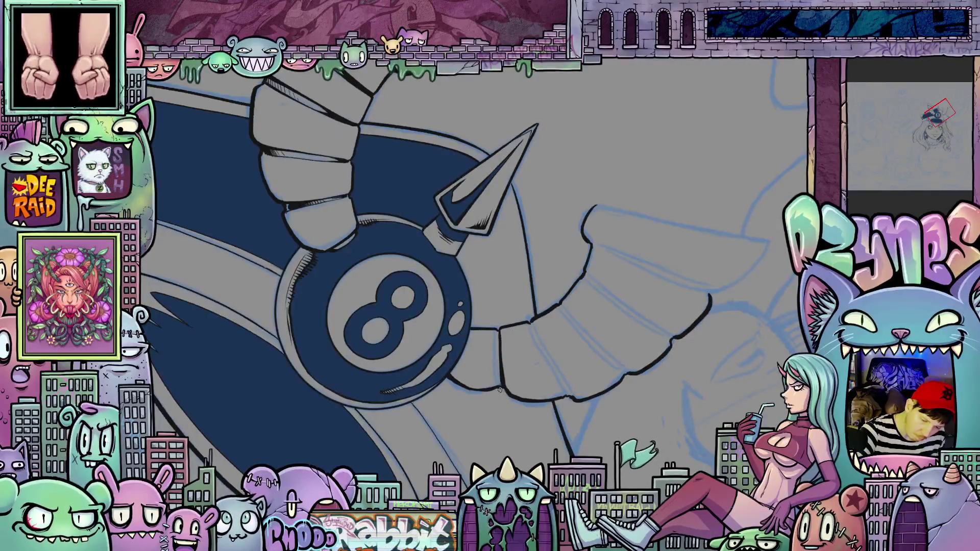
mouse_move(542, 416)
left_mouse_down()
mouse_move(475, 322)
mouse_move(489, 379)
left_mouse_up()
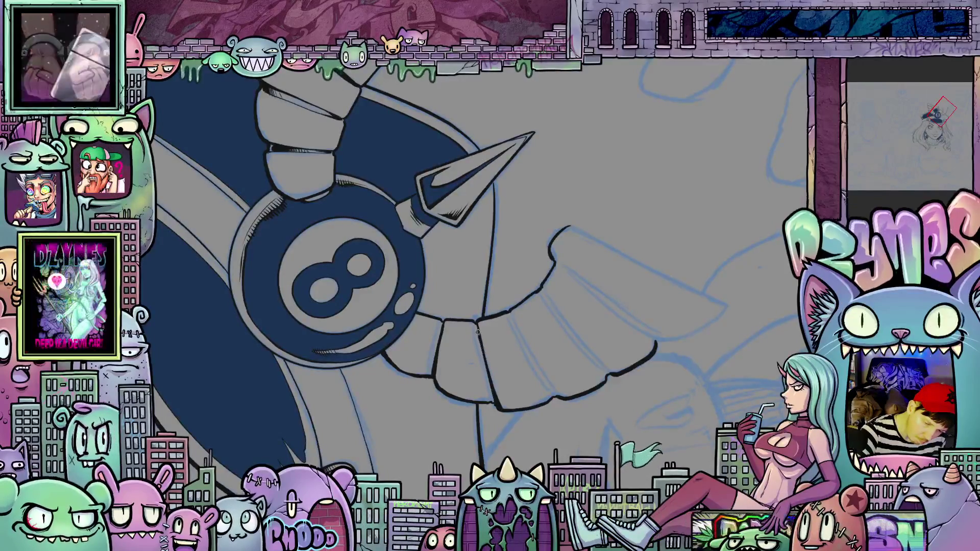
mouse_move(542, 360)
left_mouse_down()
mouse_move(557, 400)
mouse_move(626, 406)
mouse_move(487, 293)
mouse_move(495, 392)
left_mouse_up()
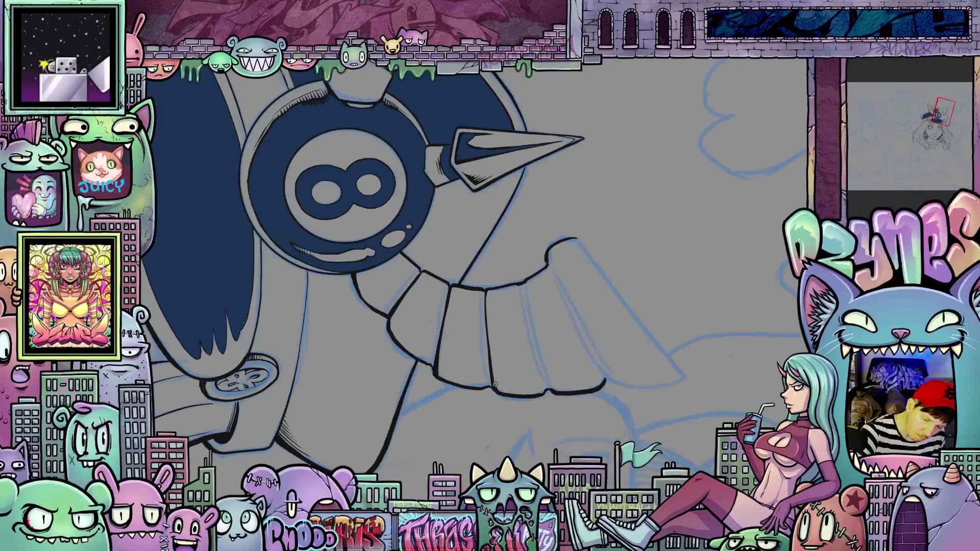
left_click_drag(559, 418, 502, 430)
mouse_move(465, 304)
left_mouse_down()
mouse_move(484, 381)
mouse_move(469, 346)
left_mouse_up()
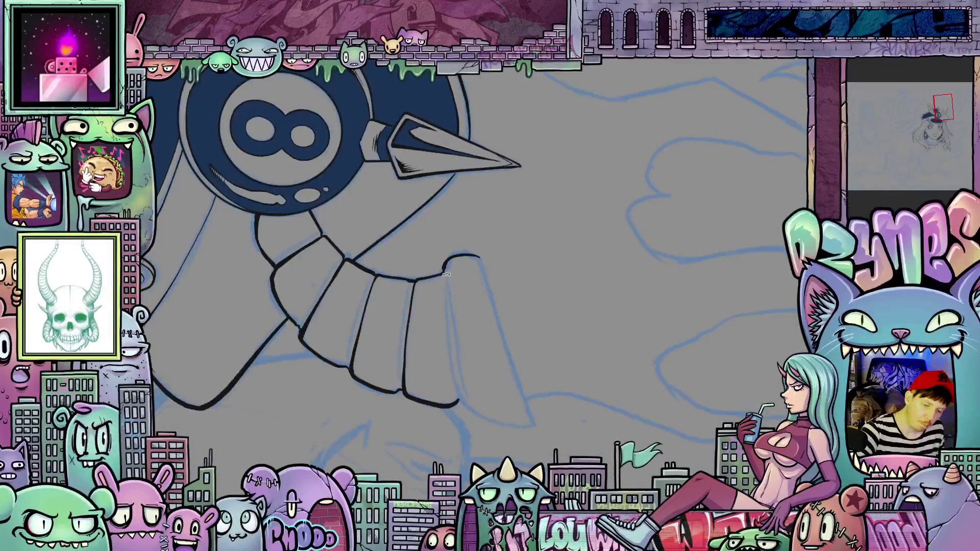
left_click_drag(450, 302, 458, 367)
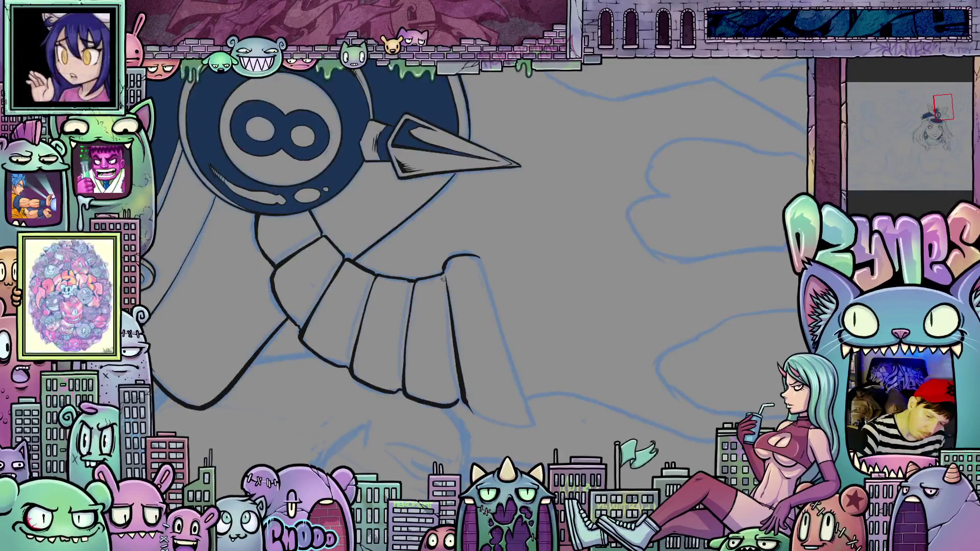
mouse_move(443, 297)
left_mouse_down()
mouse_move(458, 401)
mouse_move(410, 295)
mouse_move(413, 396)
mouse_move(440, 414)
mouse_move(547, 427)
left_mouse_up()
mouse_move(487, 360)
left_mouse_down()
mouse_move(482, 433)
mouse_move(493, 456)
left_mouse_up()
mouse_move(492, 457)
left_mouse_down()
mouse_move(638, 361)
mouse_move(474, 352)
mouse_move(485, 419)
left_mouse_up()
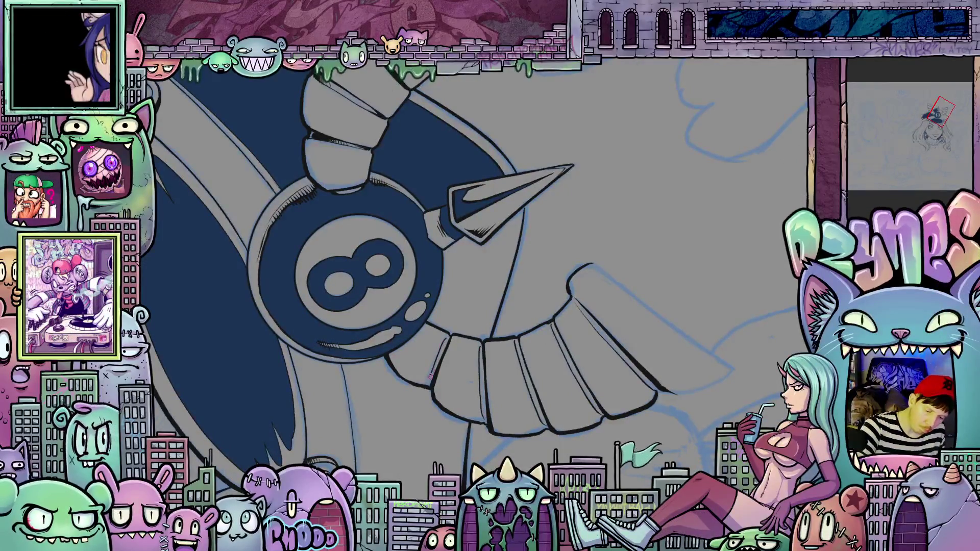
Reset the view to review the whole inked cap and face, then save with Ctrl+S
key("5")
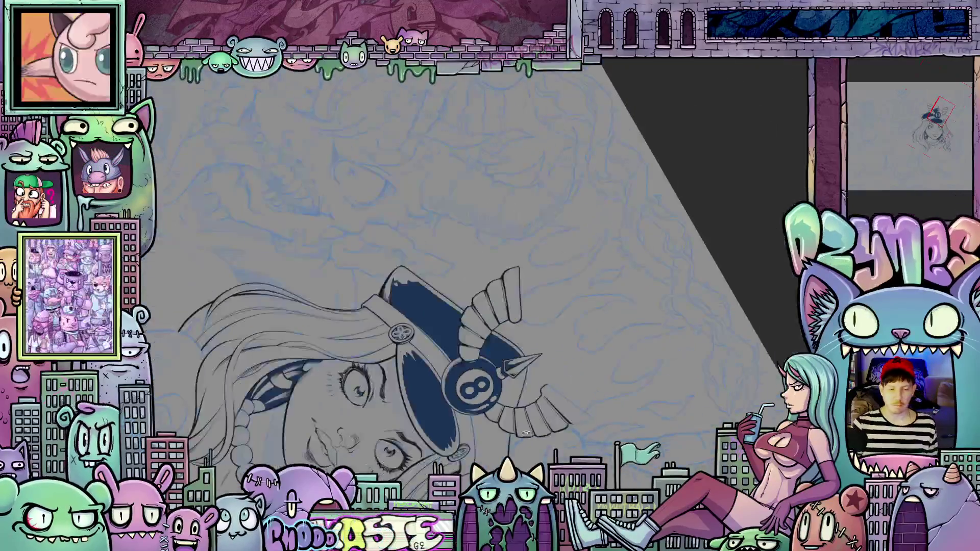
mouse_move(588, 323)
left_mouse_down()
mouse_move(494, 210)
mouse_move(494, 162)
mouse_move(545, 235)
mouse_move(527, 176)
mouse_move(537, 187)
mouse_move(543, 172)
mouse_move(553, 200)
left_mouse_up()
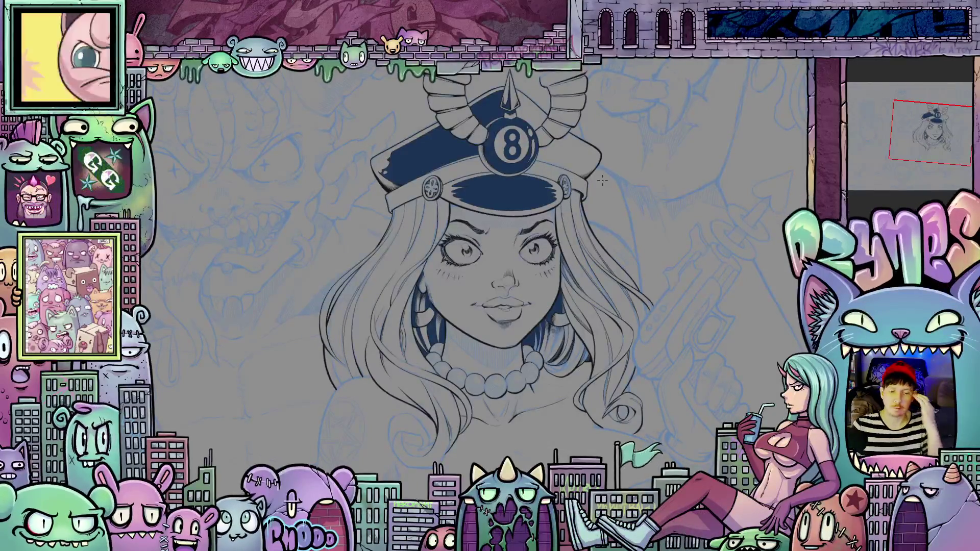
scroll(613, 186, "up", 2)
scroll(504, 142, "up", 3)
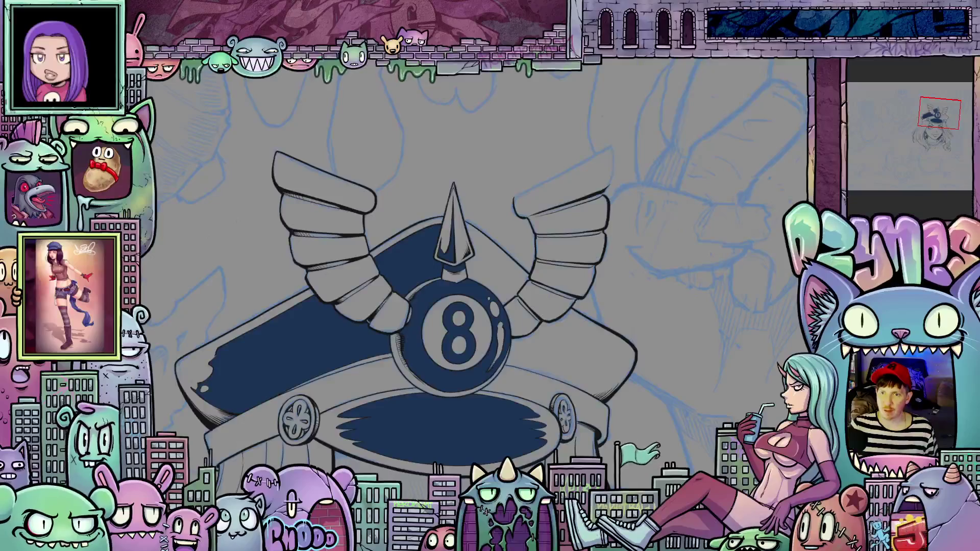
key("ctrl+s")
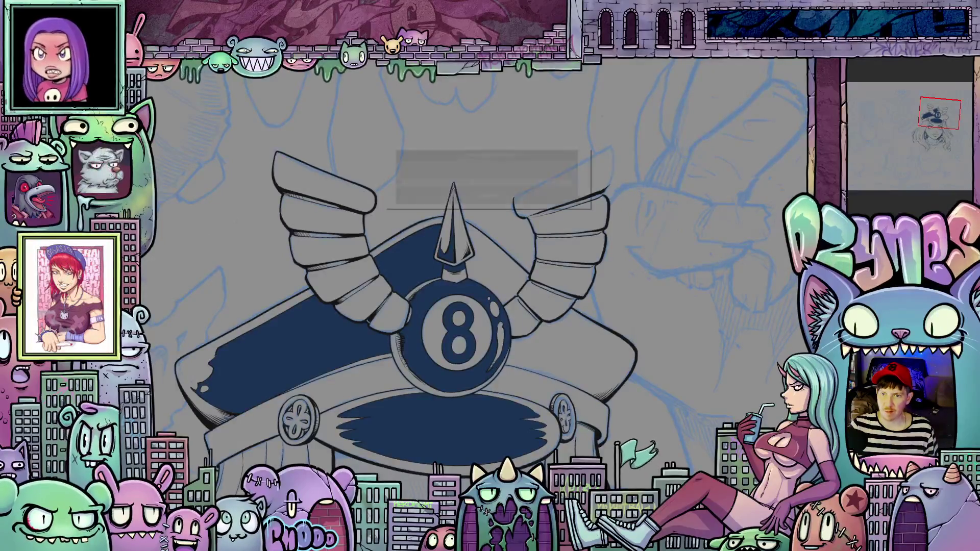
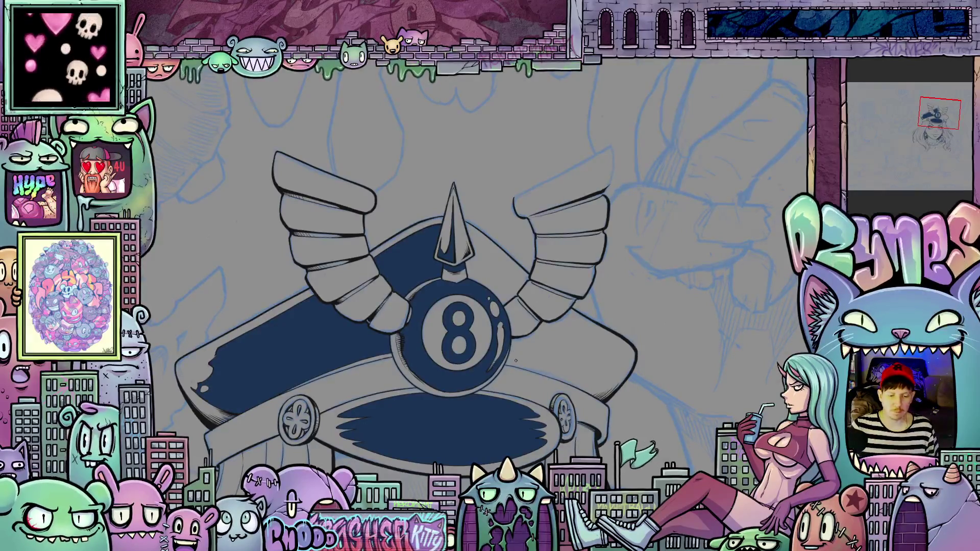
Ink two short lines on the cap beside the wing
scroll(521, 397, "down", 1)
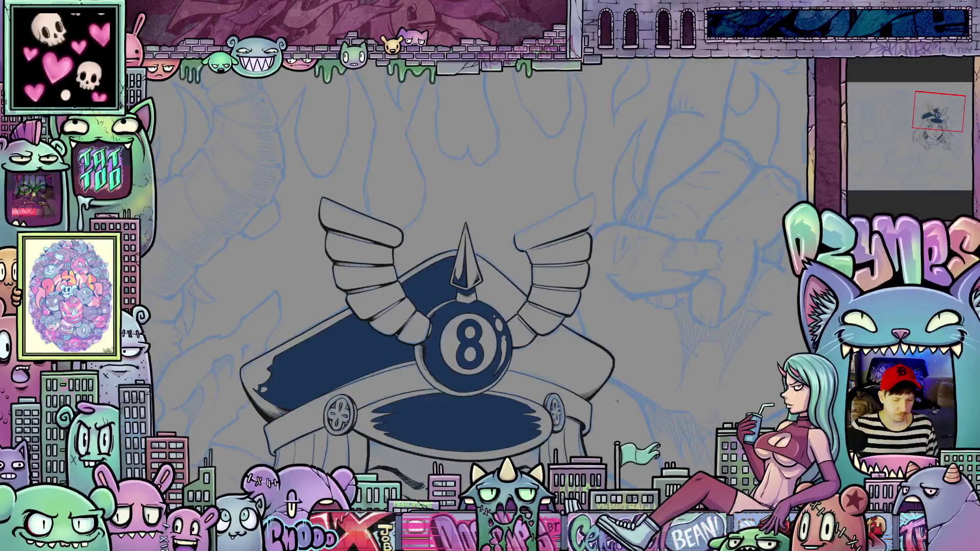
left_click_drag(611, 354, 585, 207)
scroll(584, 207, "up", 3)
scroll(584, 207, "up", 1)
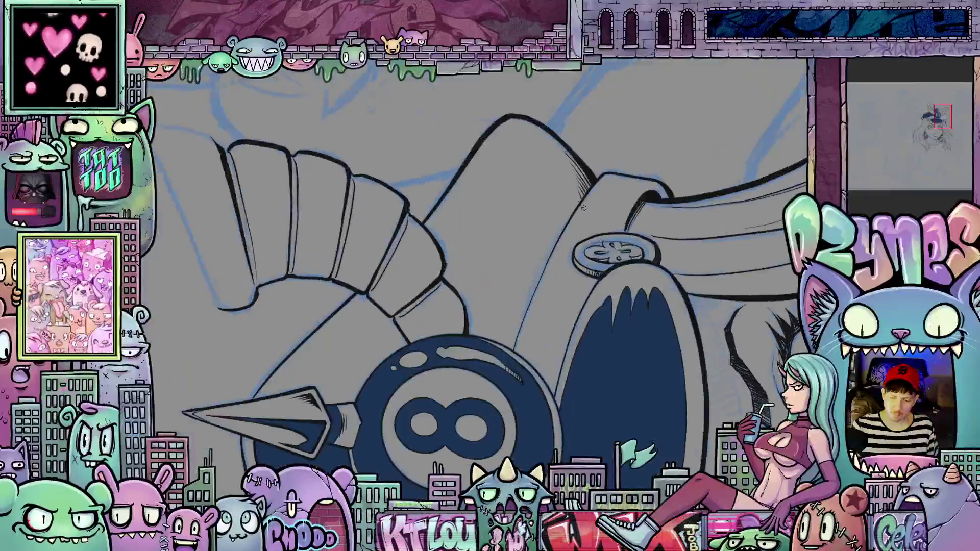
scroll(584, 207, "up", 2)
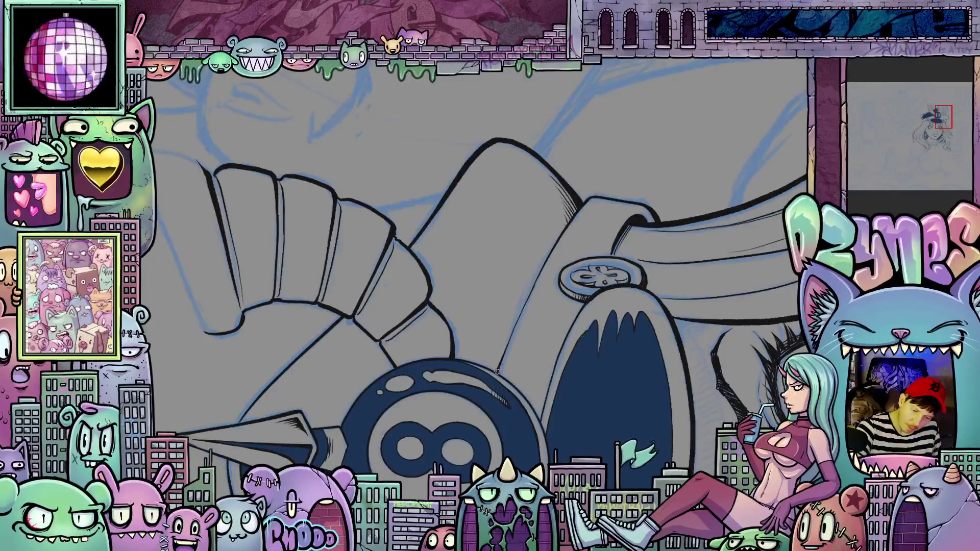
left_click_drag(496, 371, 638, 401)
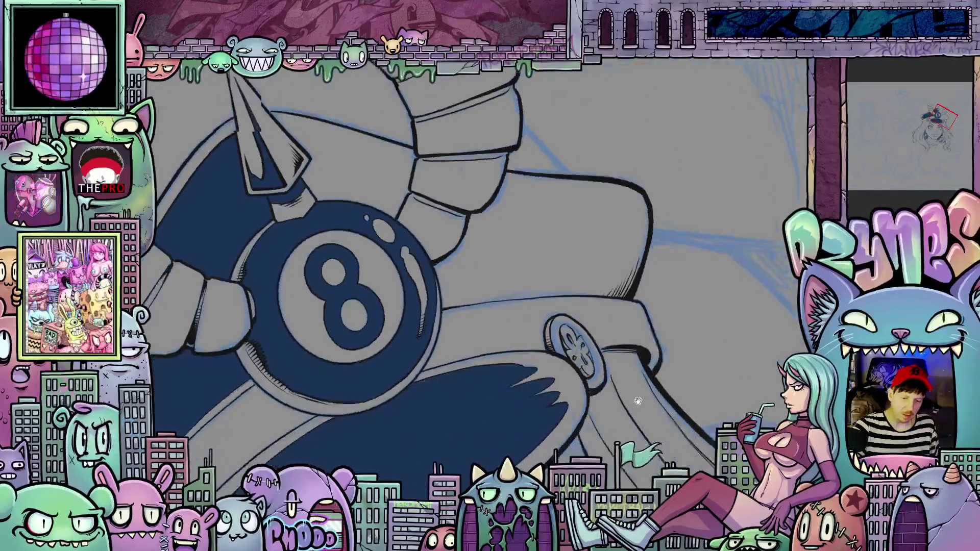
scroll(638, 401, "up", 5)
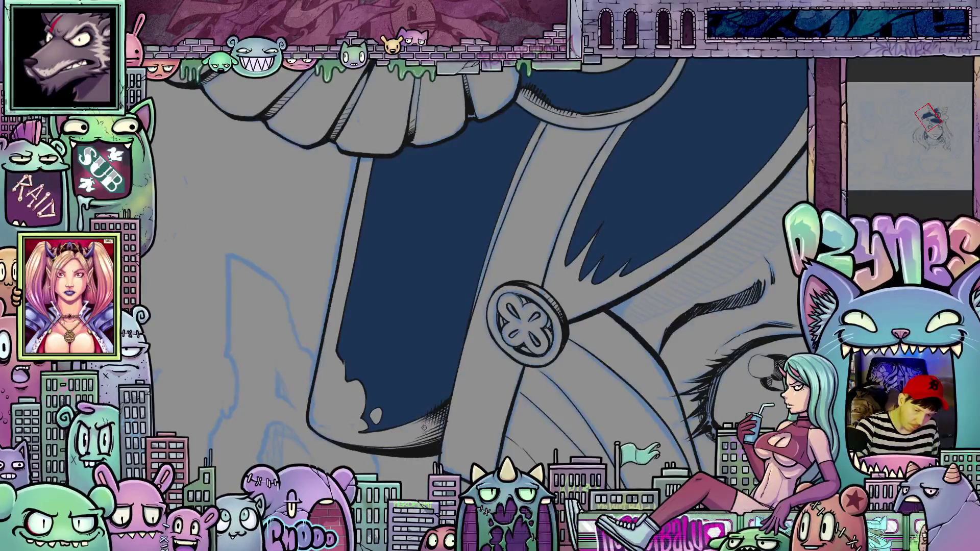
key("5")
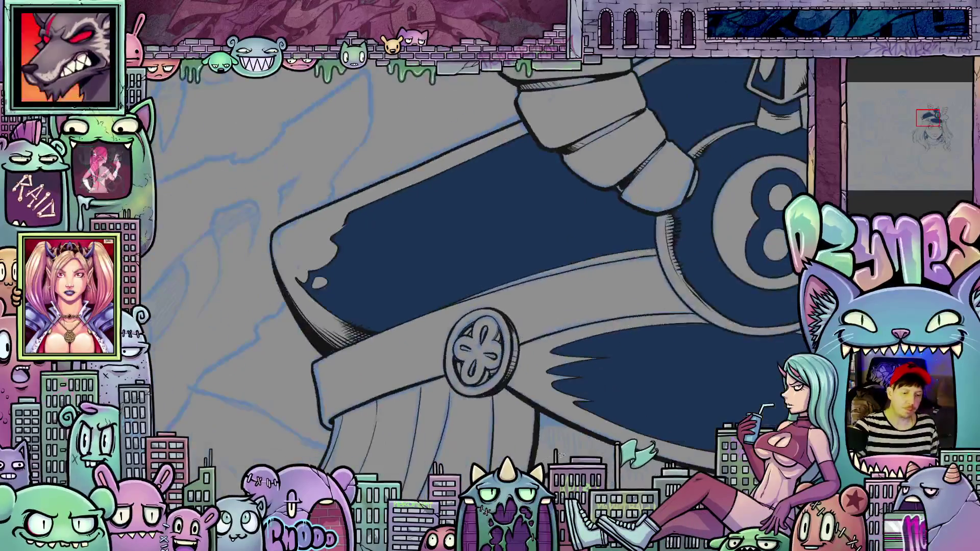
left_click_drag(408, 276, 488, 270)
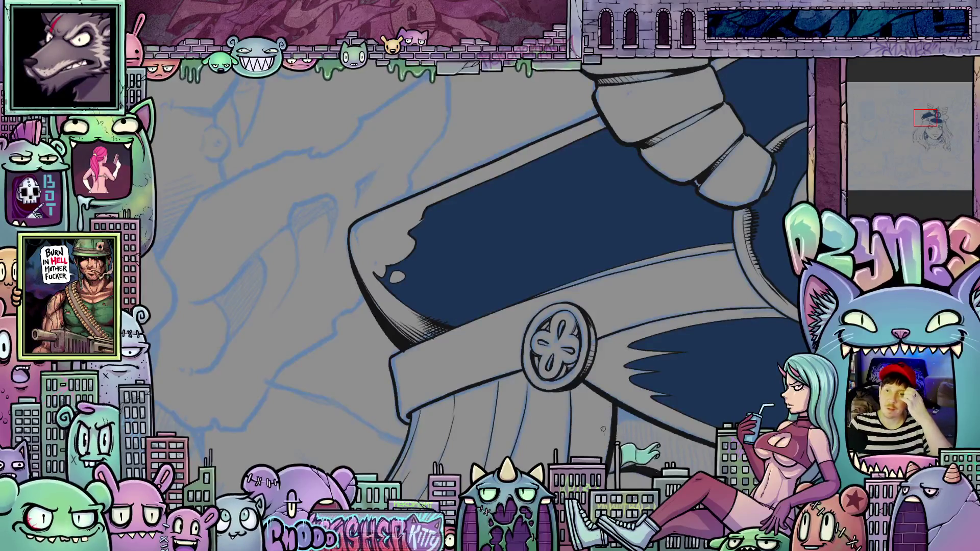
scroll(489, 390, "down", 5)
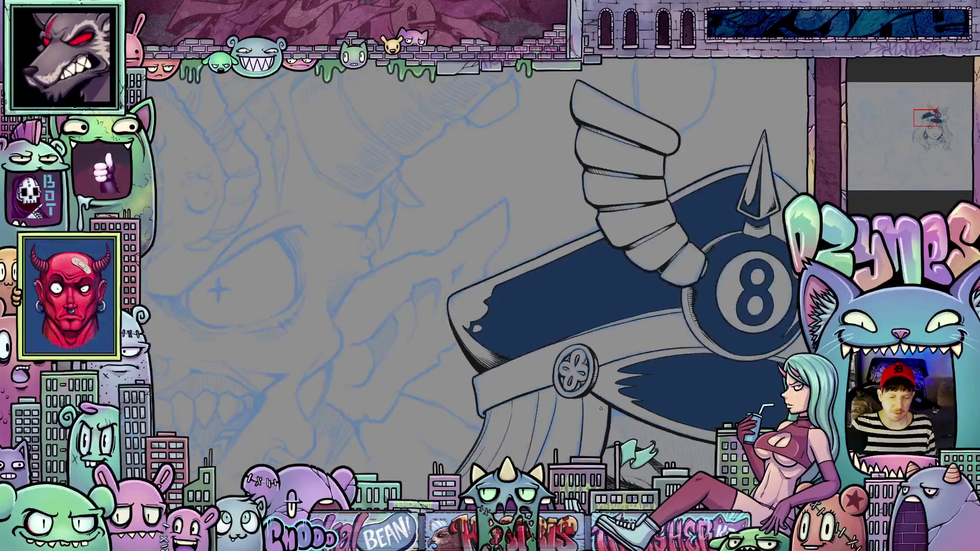
mouse_move(534, 397)
left_mouse_down()
mouse_move(489, 389)
mouse_move(450, 399)
left_mouse_up()
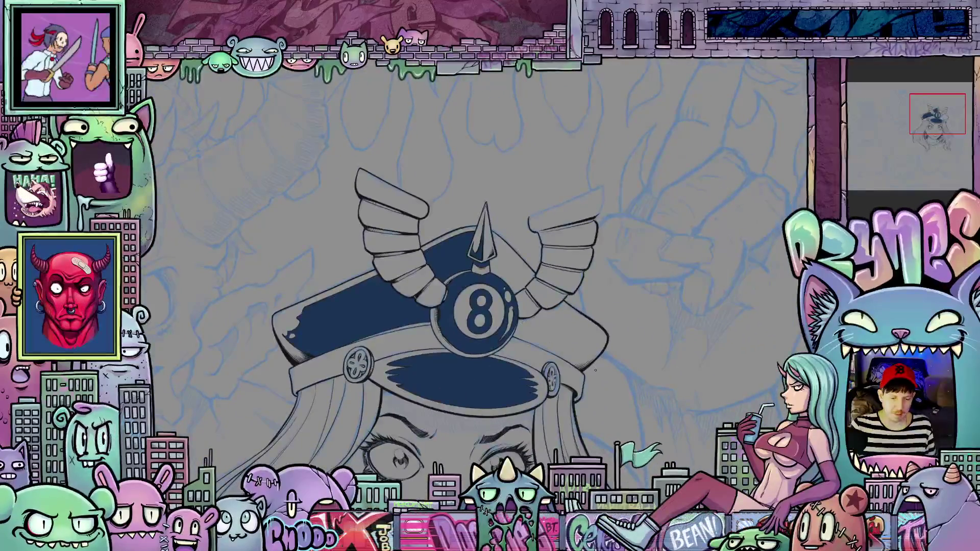
scroll(601, 366, "up", 4)
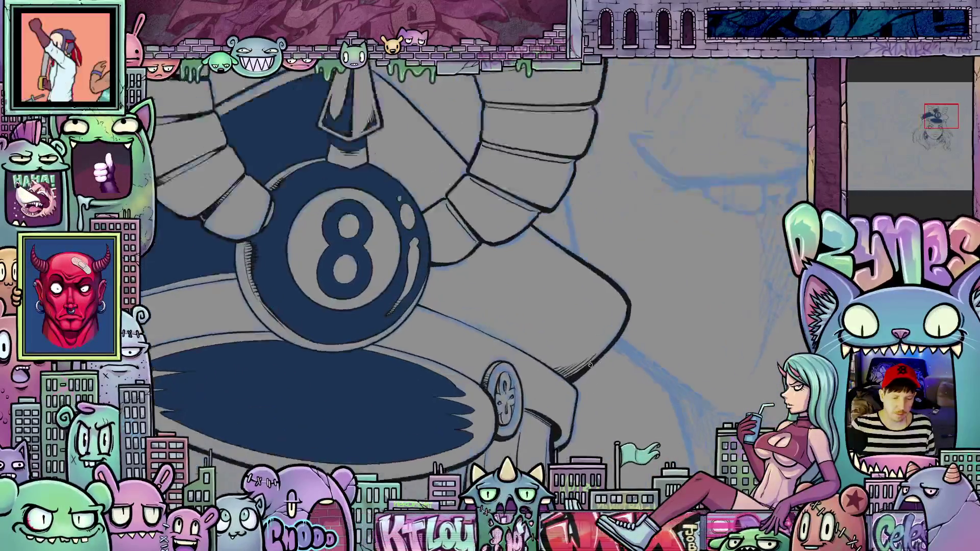
mouse_move(631, 400)
left_mouse_down()
mouse_move(672, 306)
mouse_move(672, 324)
left_mouse_up()
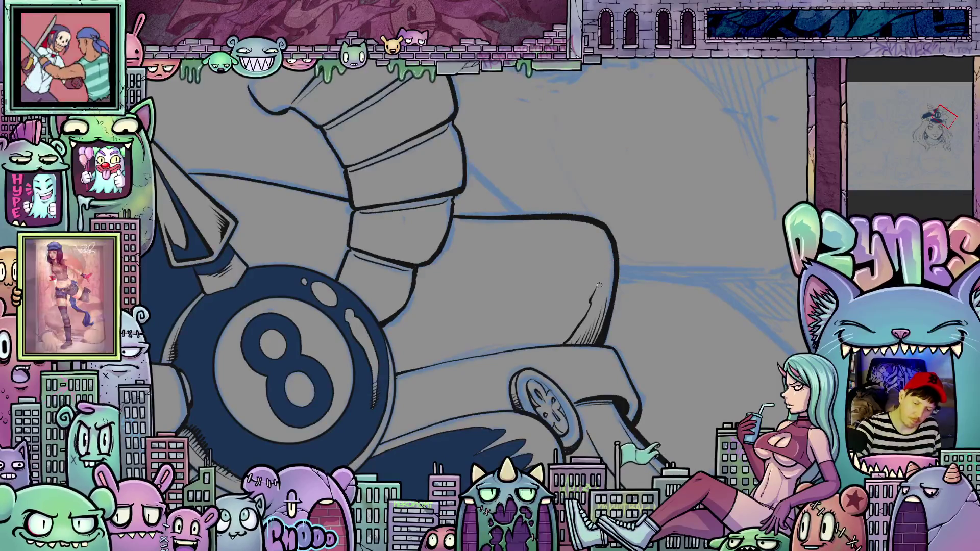
mouse_move(647, 239)
left_mouse_down()
mouse_move(628, 316)
mouse_move(544, 380)
left_mouse_up()
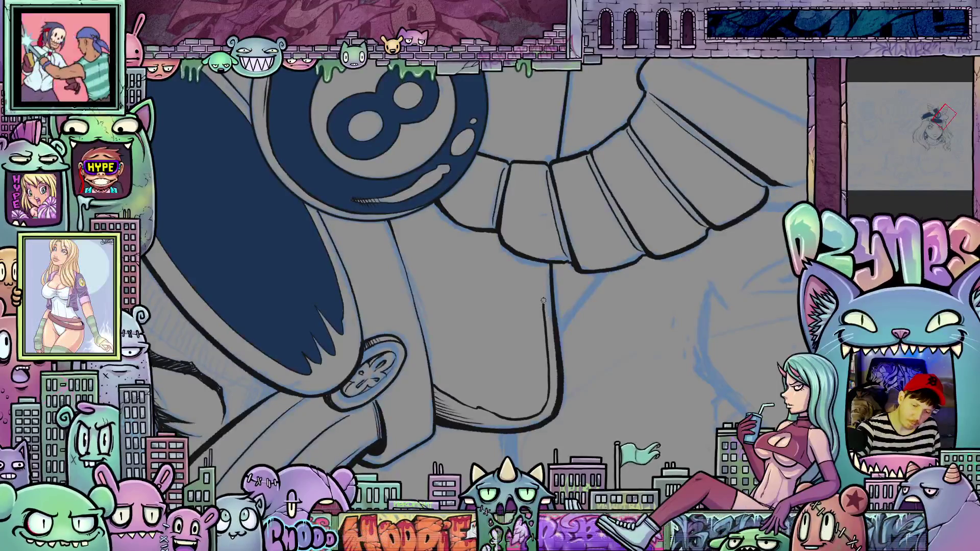
mouse_move(573, 282)
left_mouse_down()
mouse_move(605, 345)
mouse_move(529, 496)
left_mouse_up()
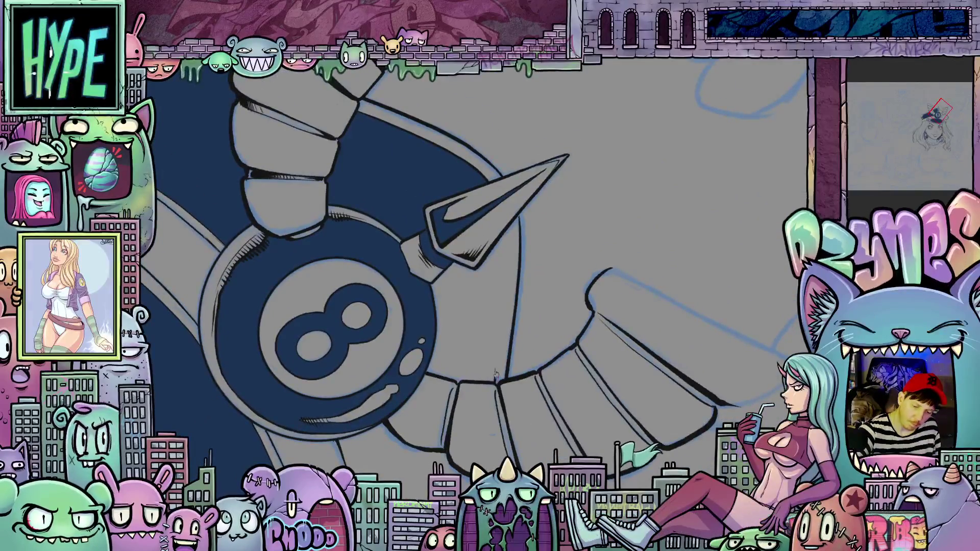
left_click_drag(499, 343, 508, 227)
scroll(593, 362, "up", 3)
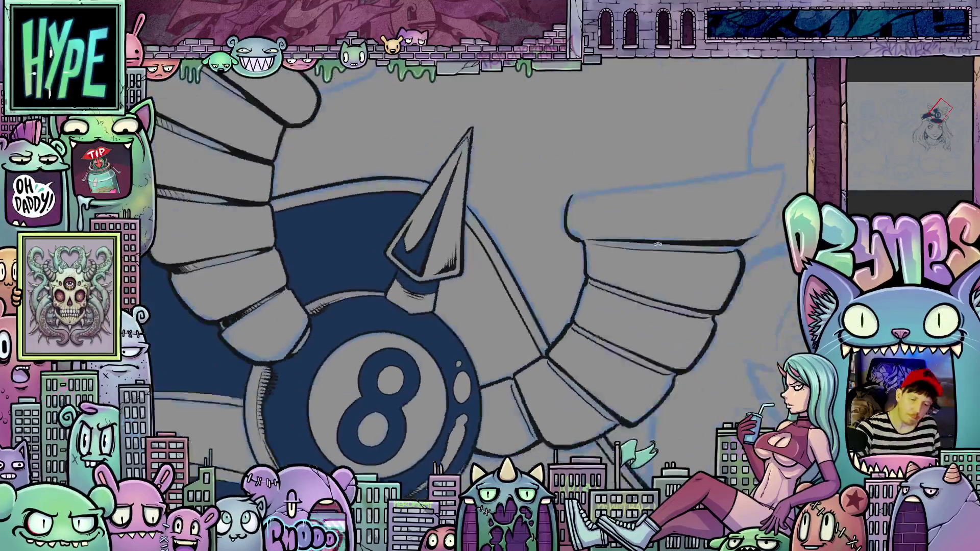
key("6")
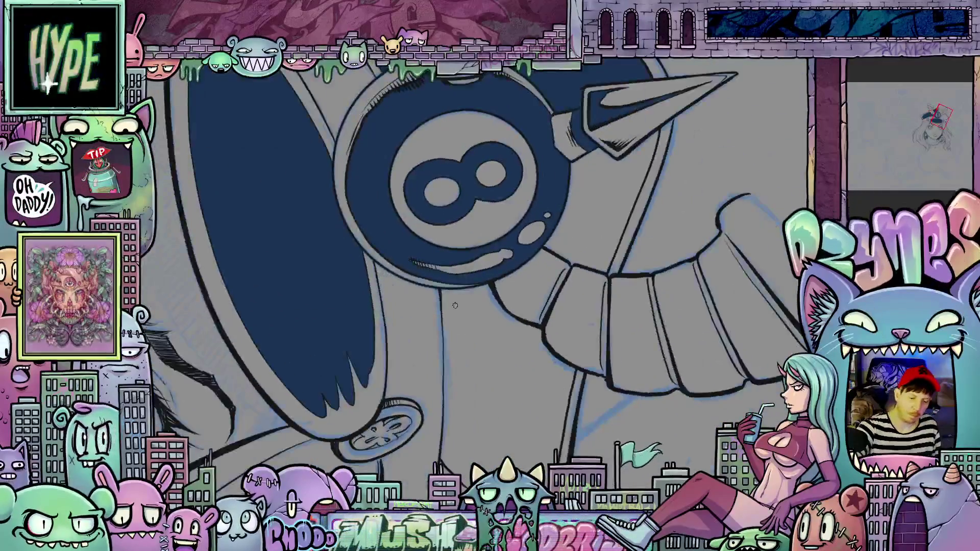
left_click_drag(446, 295, 447, 345)
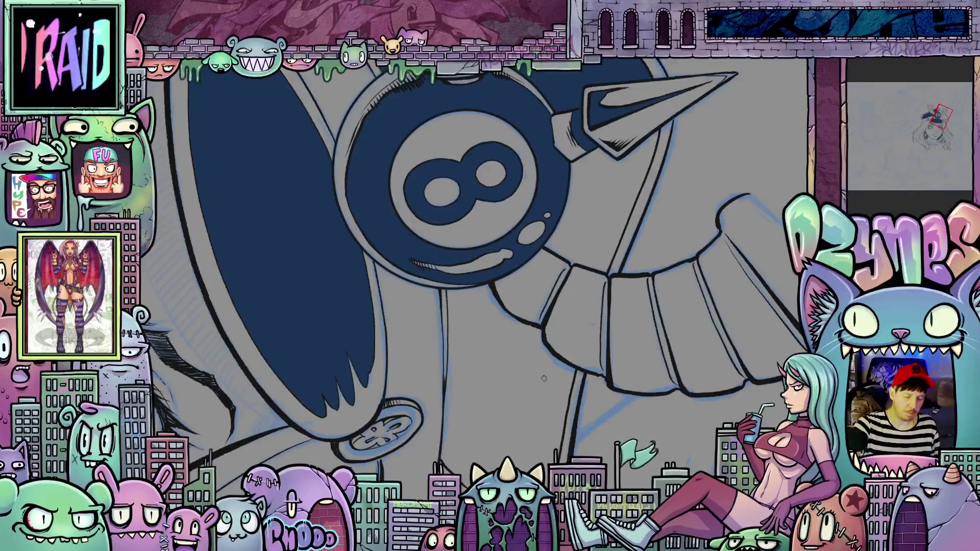
Fill the strap gap and the grey area right of the 8-ball with navy
left_click(547, 397)
left_click(600, 249)
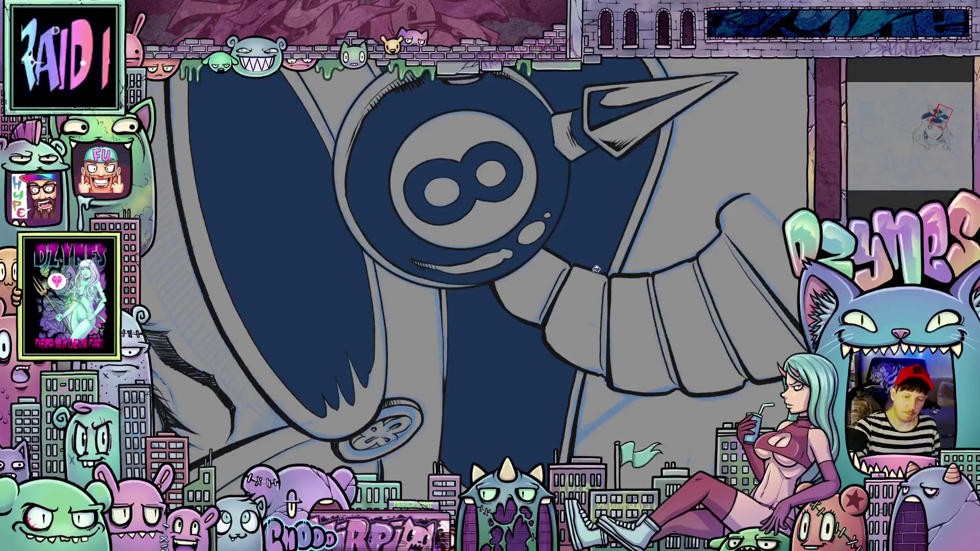
scroll(602, 286, "down", 5)
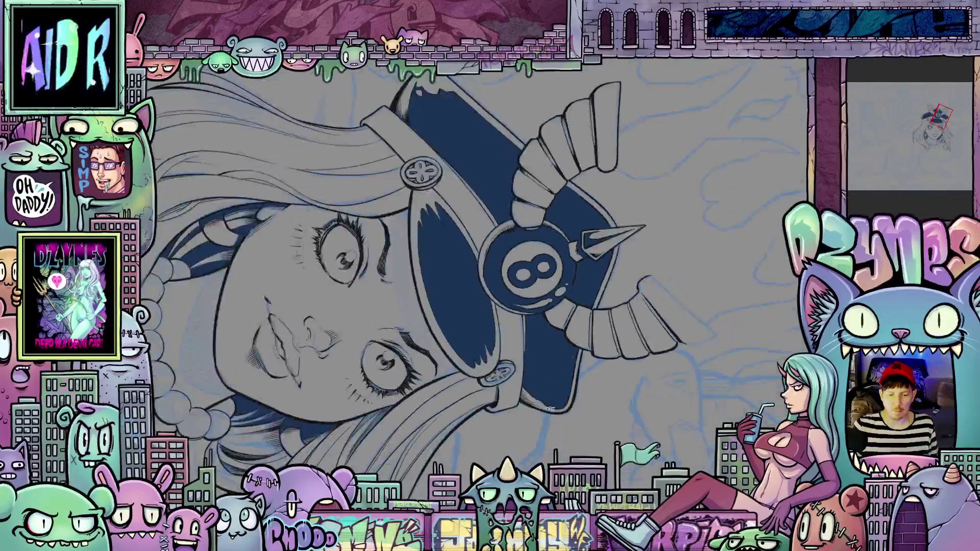
Zoom out and back in to review the whole portrait with the cap fill shown black
scroll(607, 272, "down", 3)
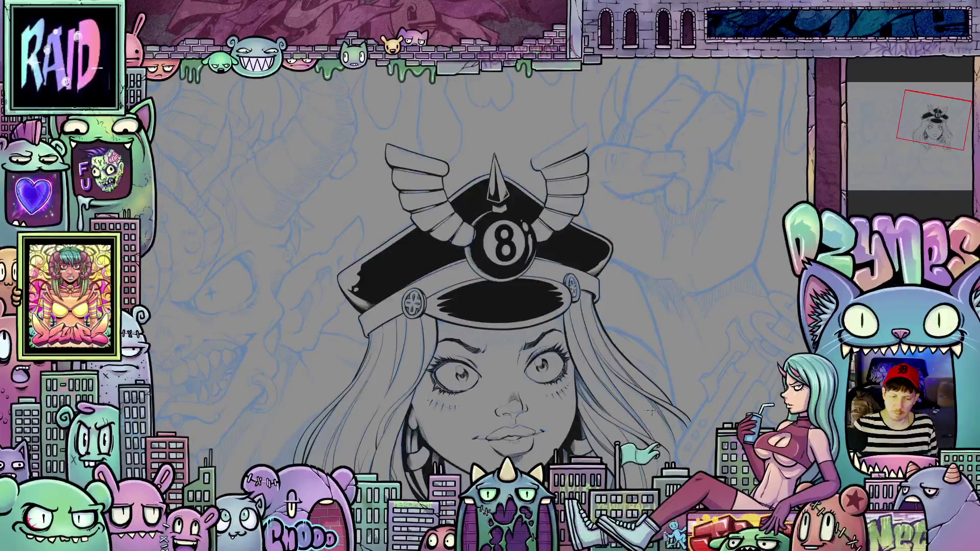
scroll(624, 369, "down", 3)
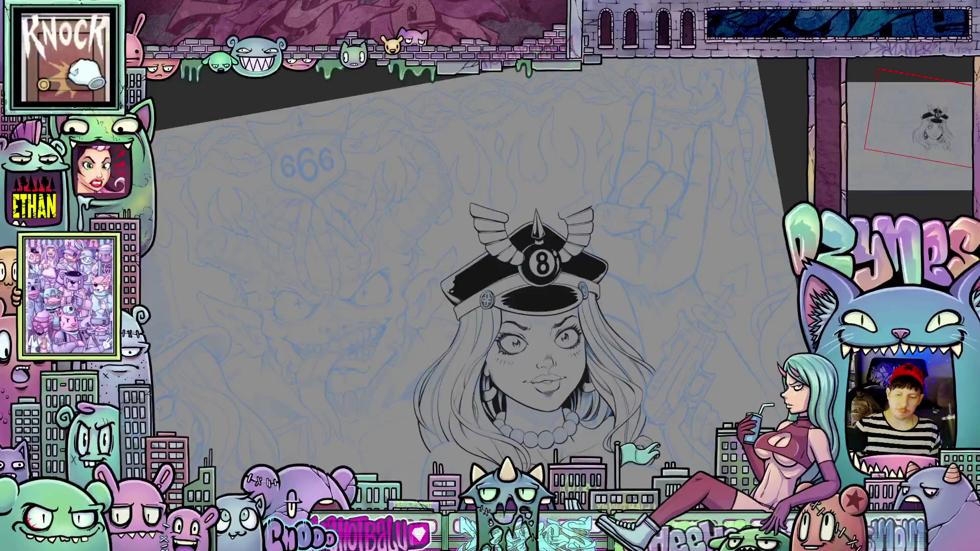
scroll(490, 275, "up", 5)
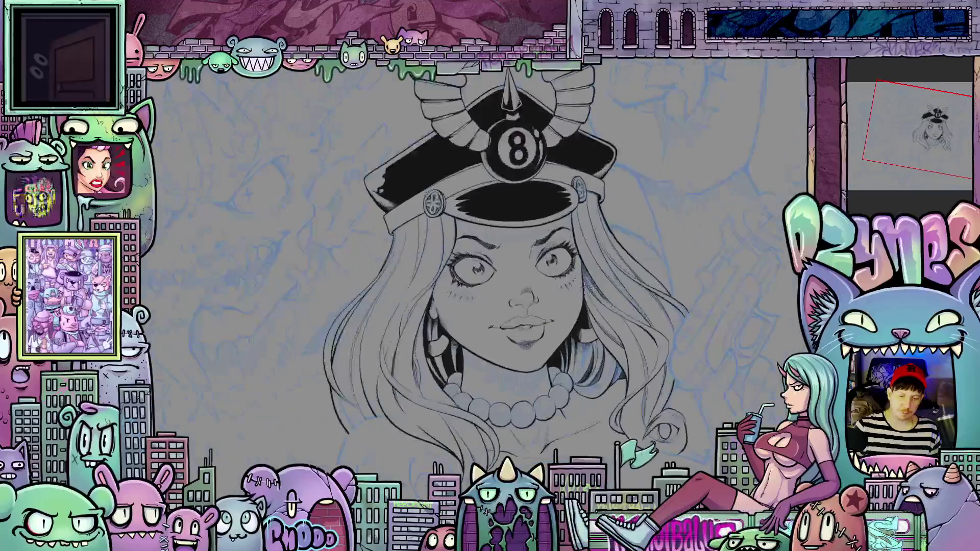
scroll(490, 275, "down", 2)
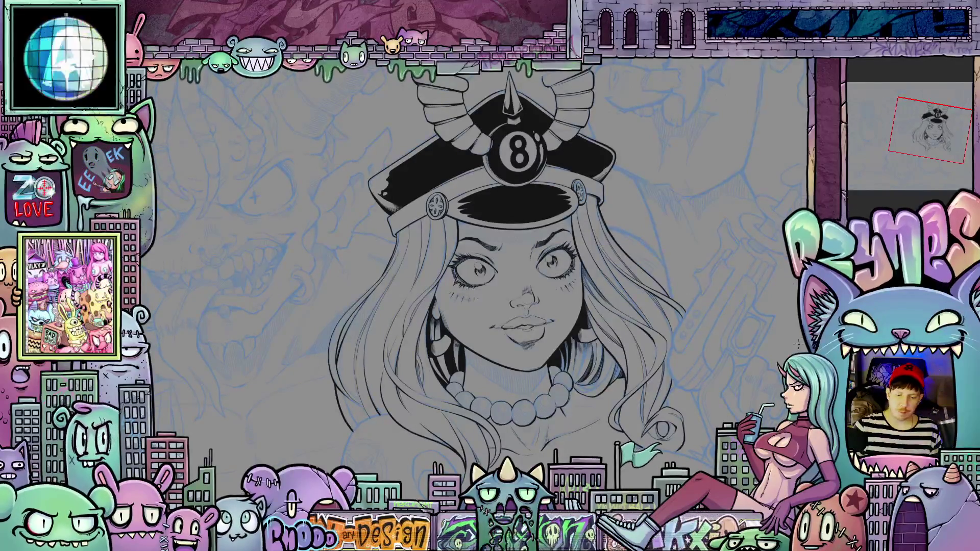
scroll(490, 275, "up", 3)
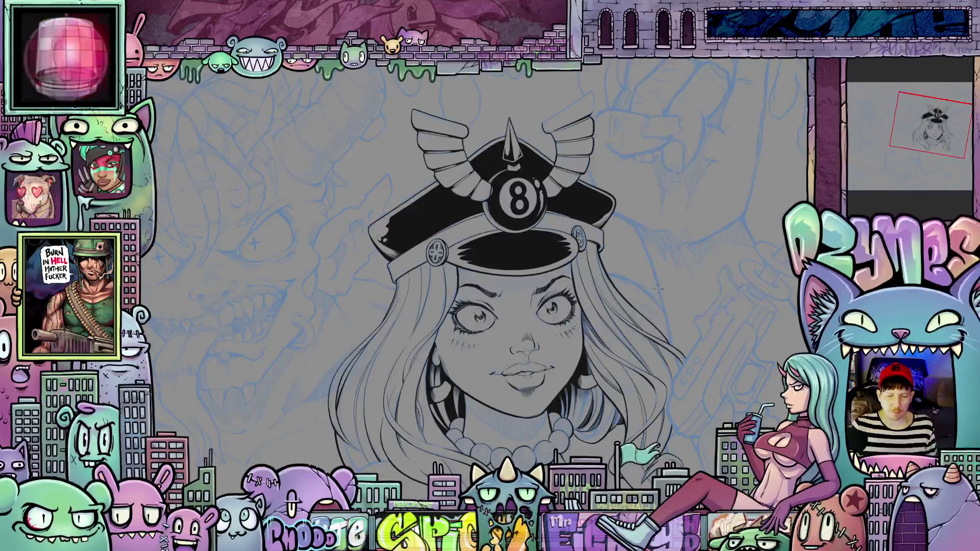
scroll(639, 252, "down", 2)
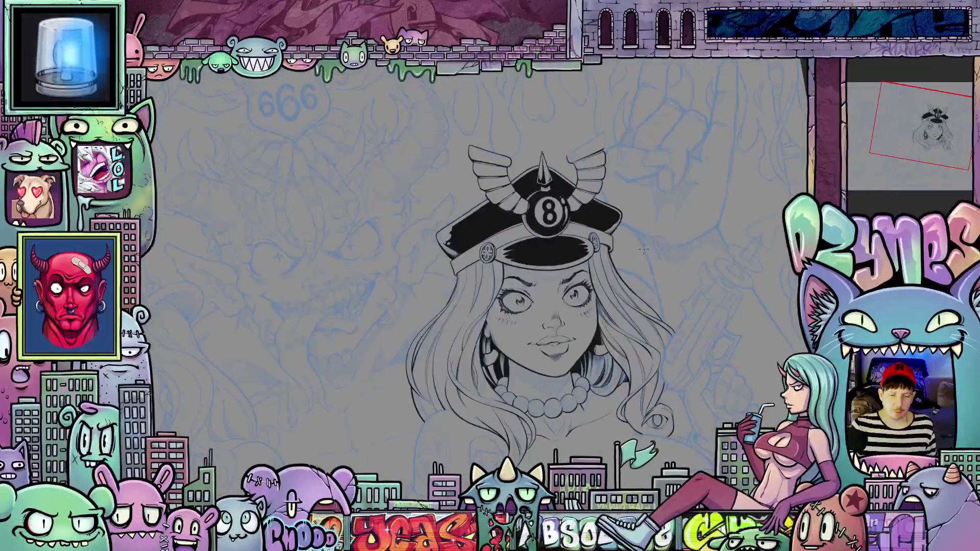
scroll(600, 239, "up", 2)
scroll(519, 280, "up", 2)
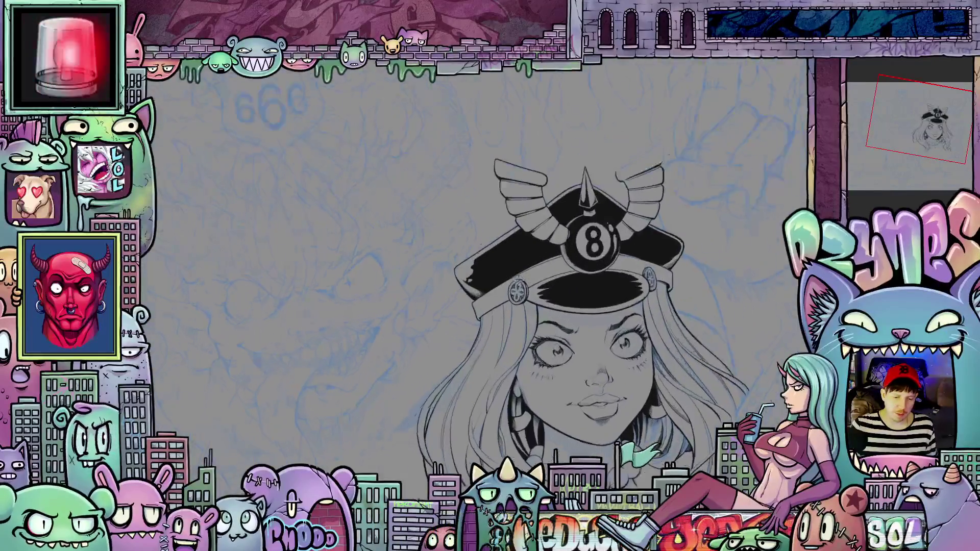
scroll(519, 281, "up", 3)
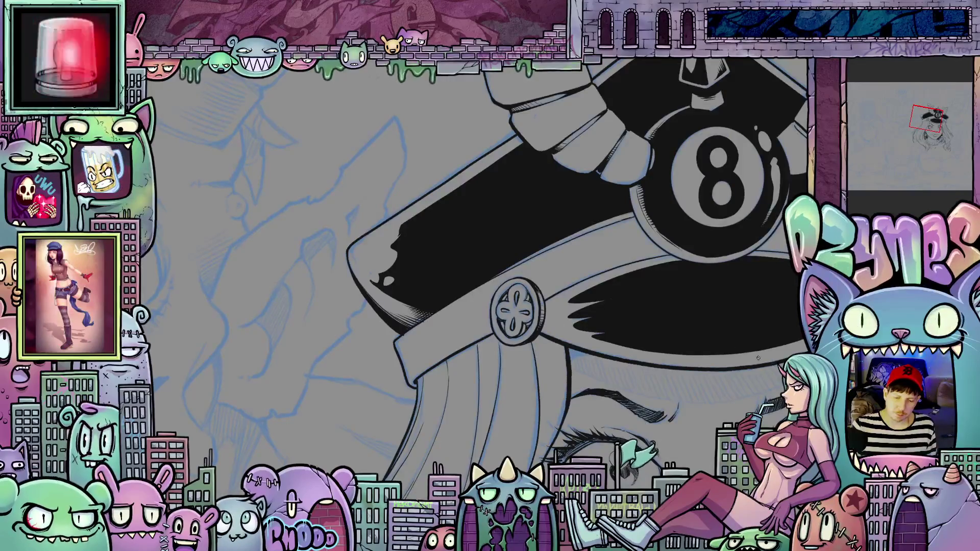
Recolour the black crown fill around the spike and 8-ball to navy with Alt+Backspace
mouse_move(588, 346)
left_mouse_down()
mouse_move(503, 217)
mouse_move(373, 300)
mouse_move(445, 305)
left_mouse_up()
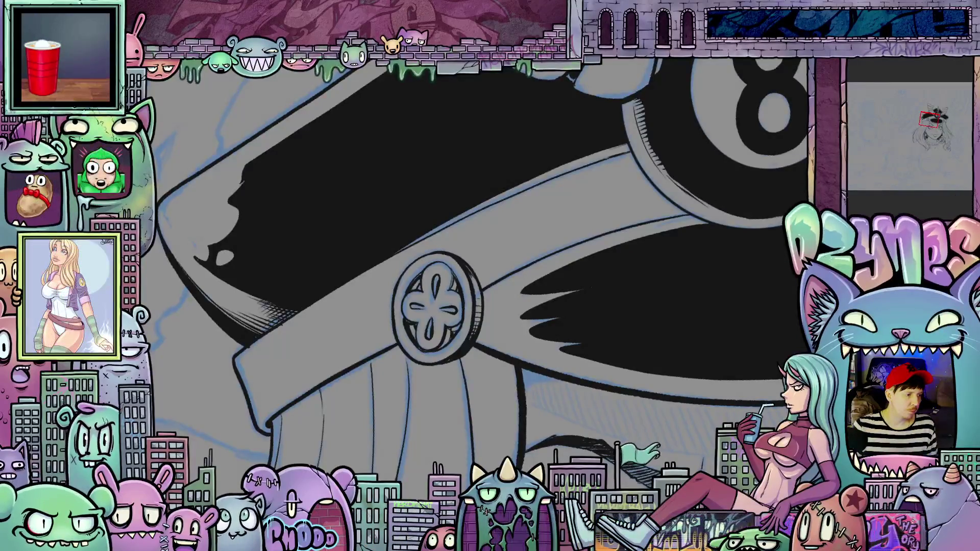
mouse_move(520, 254)
left_mouse_down()
mouse_move(501, 366)
mouse_move(590, 249)
left_mouse_up()
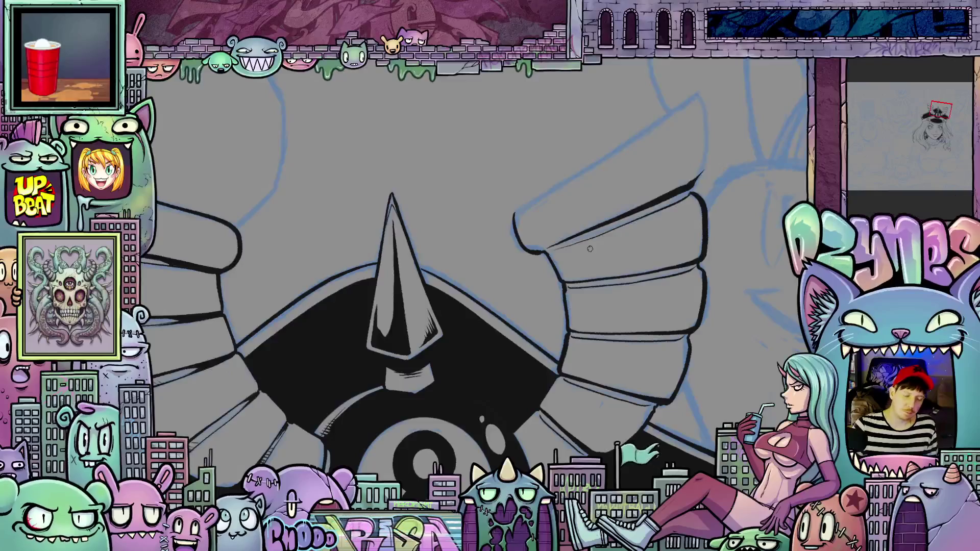
left_click_drag(657, 322, 591, 390)
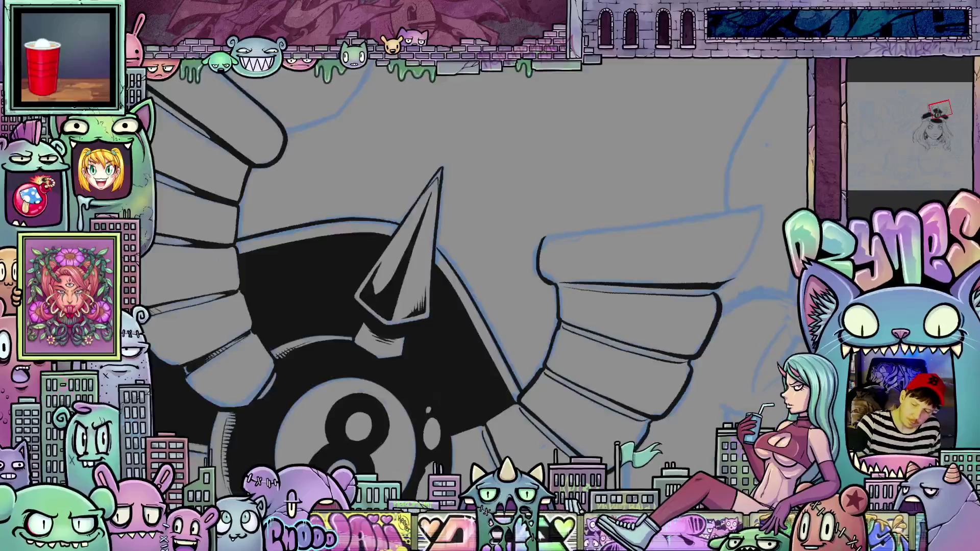
key("alt+BackSpace")
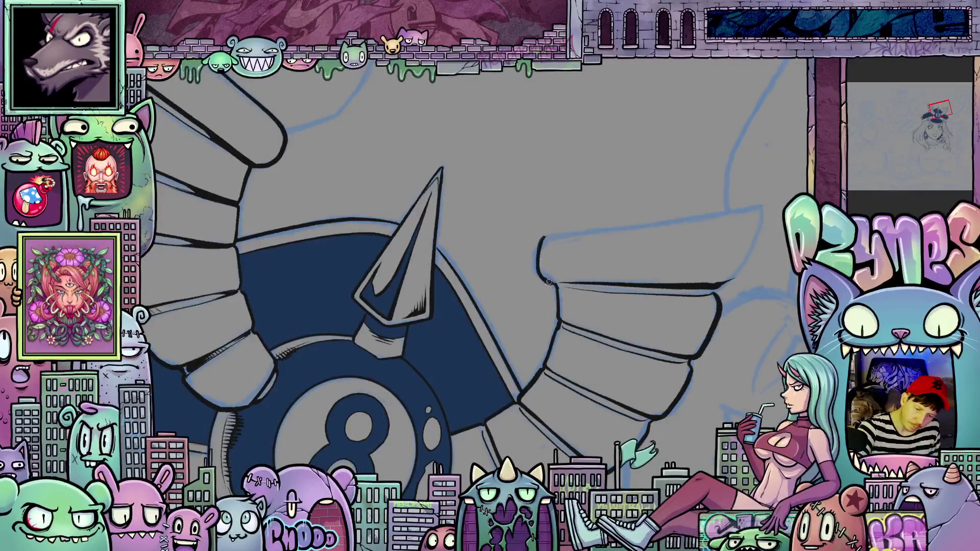
Ink the wing cuff's left edge from its tip, undoing and redrawing the misplaced stroke
mouse_move(544, 277)
left_mouse_down()
mouse_move(687, 305)
mouse_move(668, 204)
mouse_move(588, 109)
left_mouse_up()
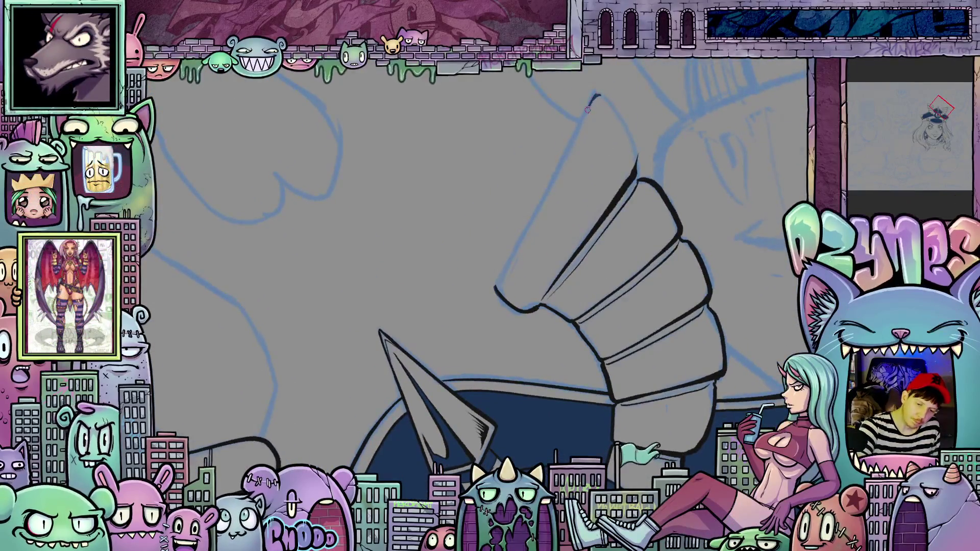
left_click_drag(543, 199, 498, 282)
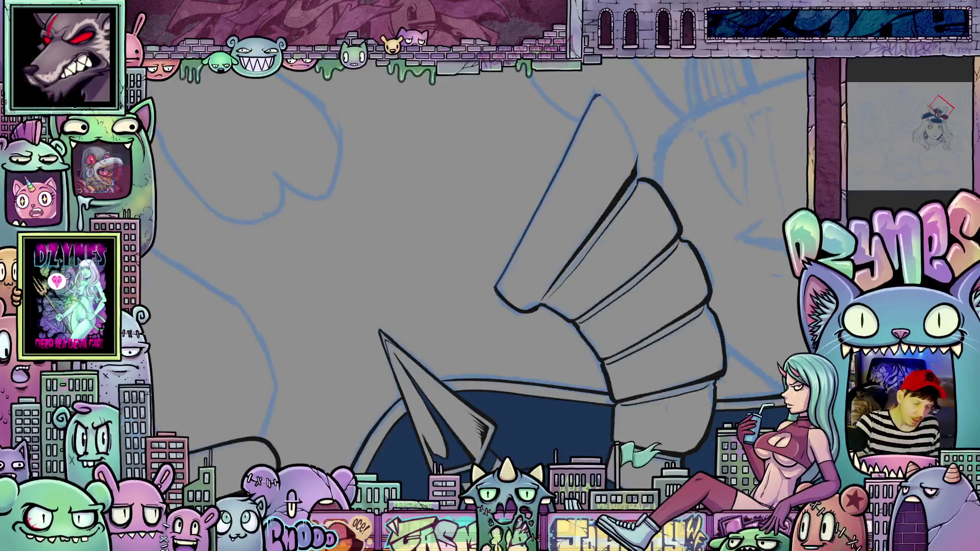
key("ctrl+z")
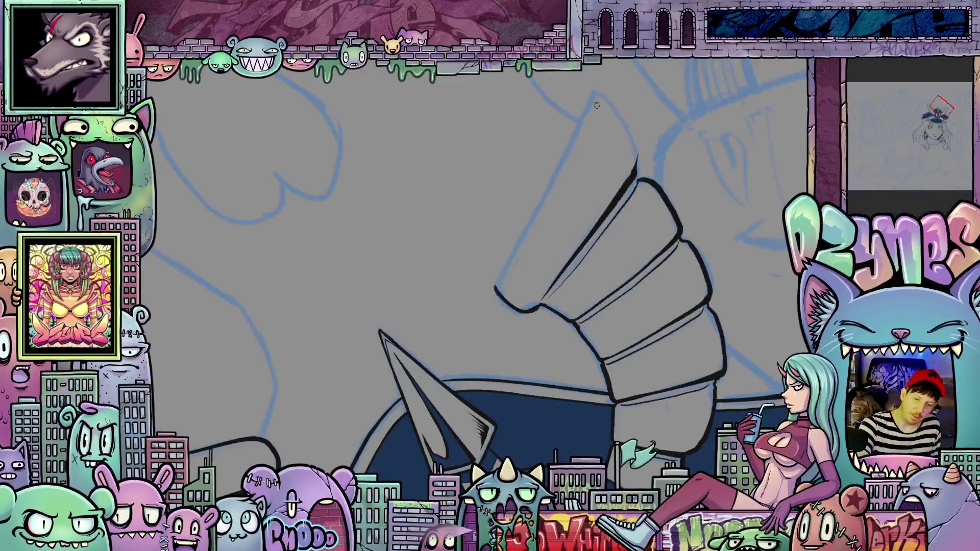
left_click_drag(595, 97, 563, 159)
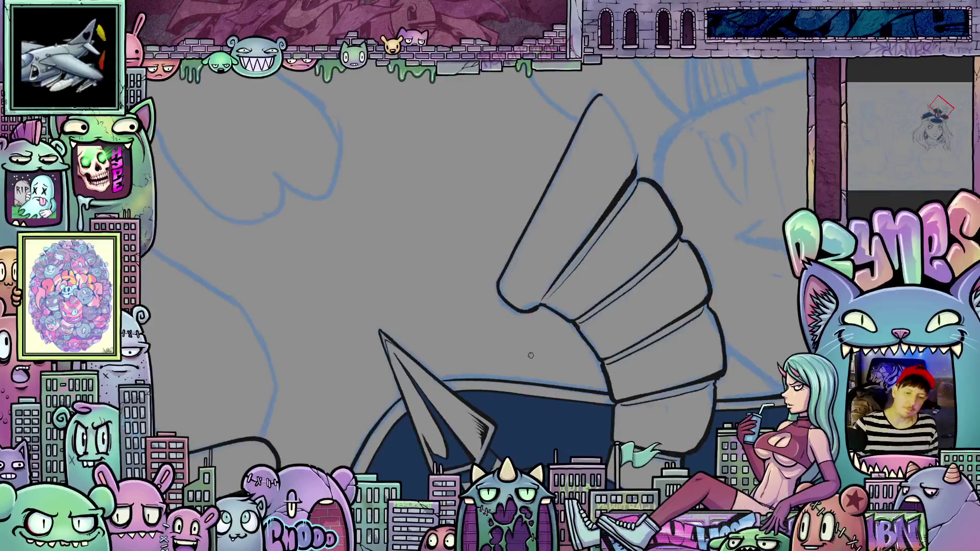
scroll(531, 355, "down", 5)
mouse_move(530, 355)
left_mouse_down()
mouse_move(586, 408)
mouse_move(572, 383)
left_mouse_up()
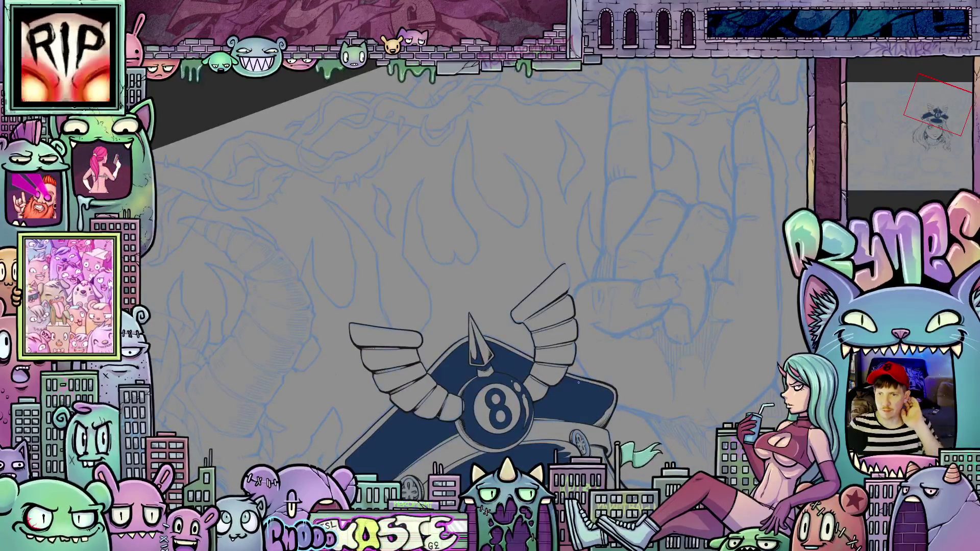
Ink a line down the right edge of the upper wing cuff
scroll(546, 309, "up", 3)
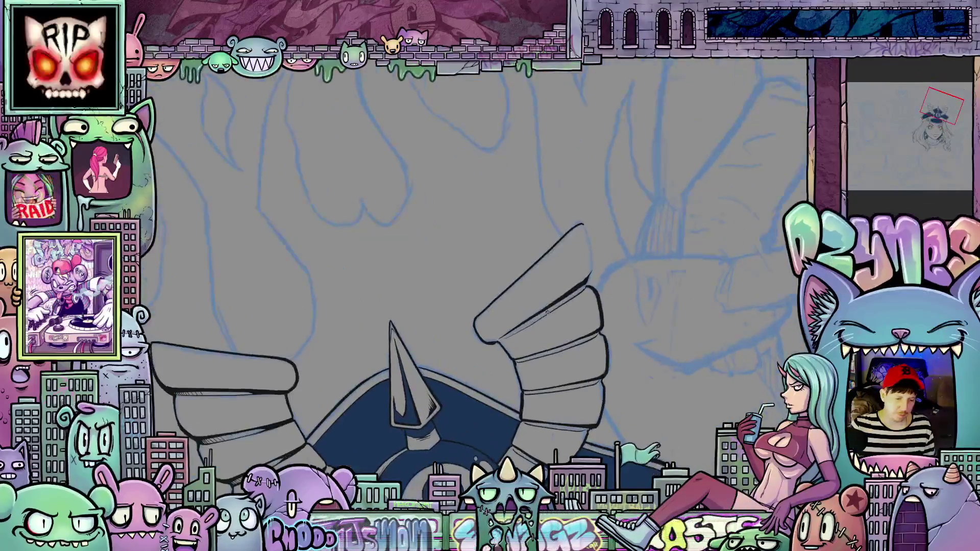
scroll(546, 312, "up", 2)
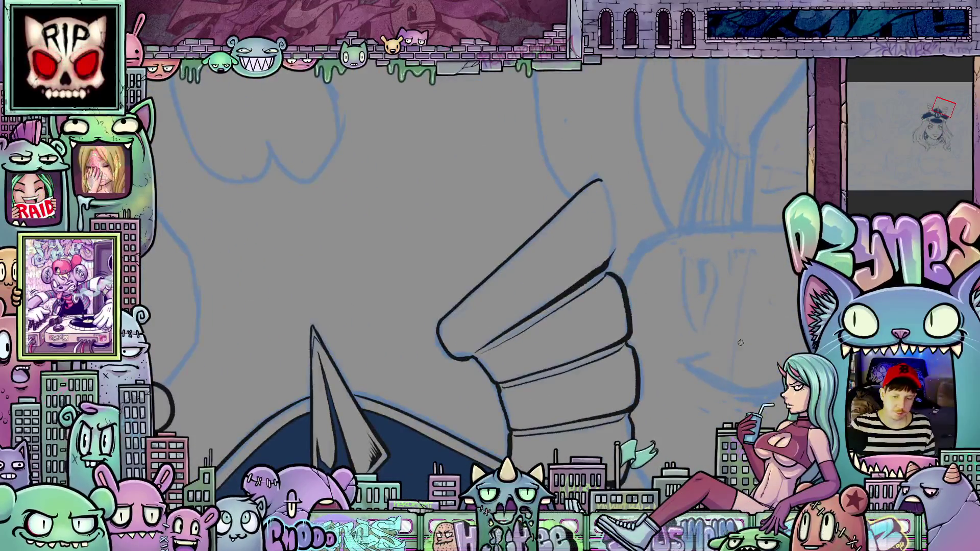
key("asciicircum")
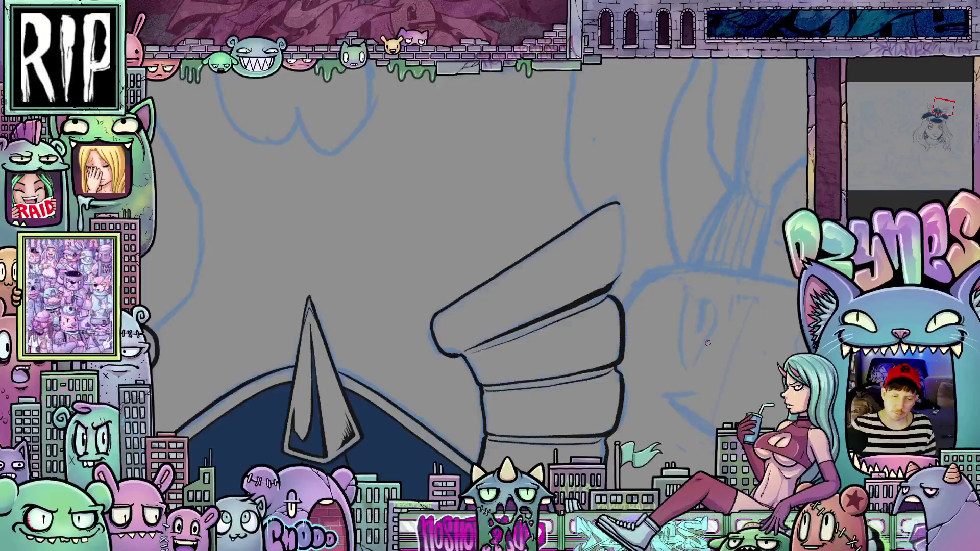
scroll(608, 420, "down", 3)
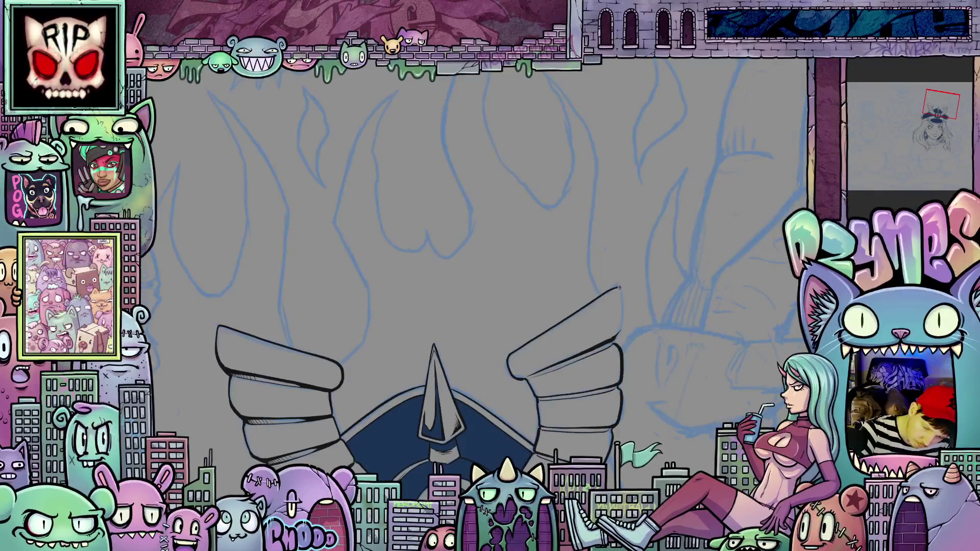
left_click_drag(618, 289, 622, 316)
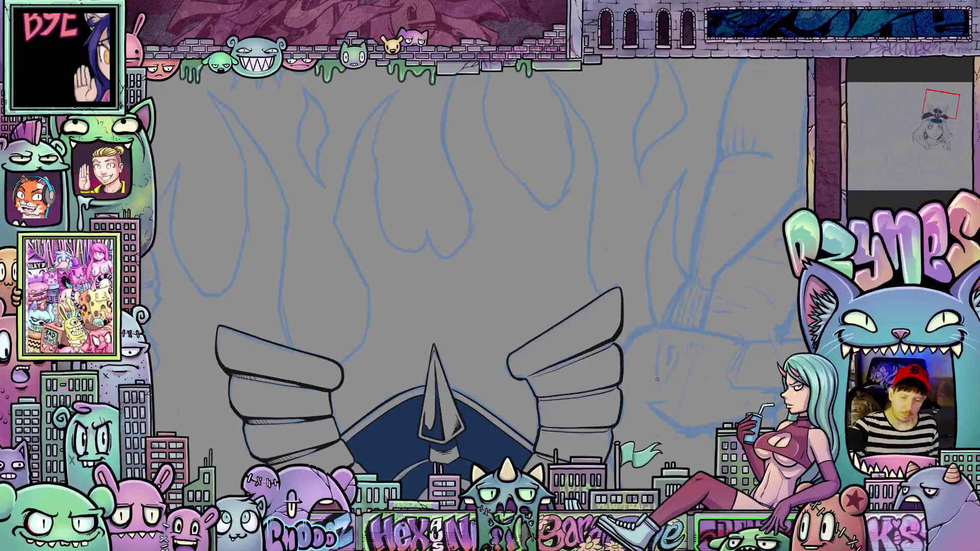
Zoom out and rotate the view clockwise to review the 8-ball emblem and spike
mouse_move(657, 380)
left_mouse_down()
mouse_move(687, 343)
mouse_move(678, 370)
left_mouse_up()
scroll(618, 396, "up", 4)
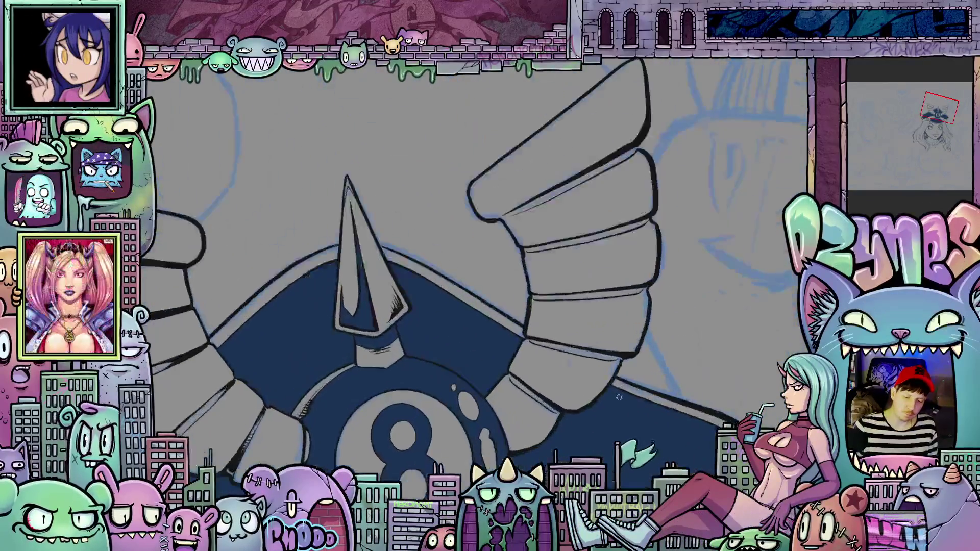
scroll(696, 376, "down", 3)
left_click_drag(697, 376, 459, 431)
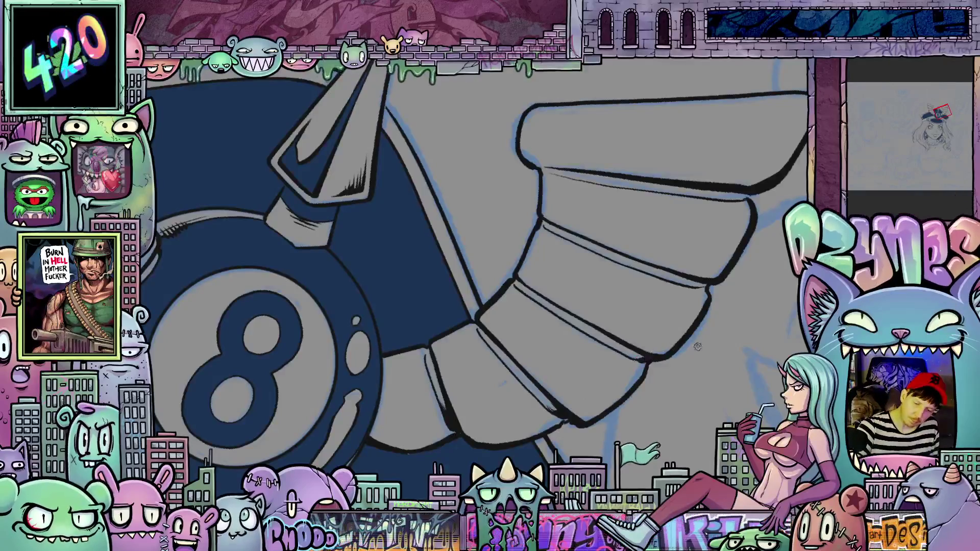
key("6")
key("6")
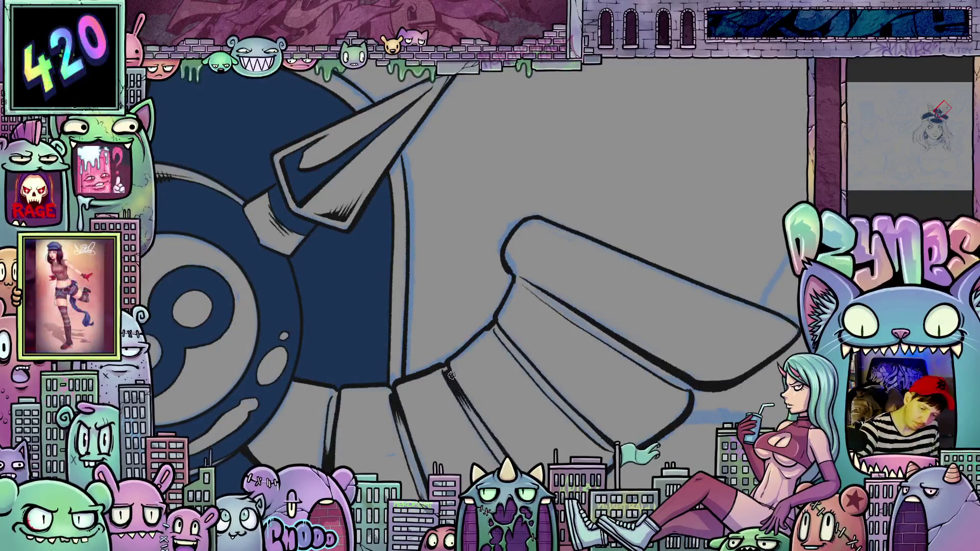
key("6")
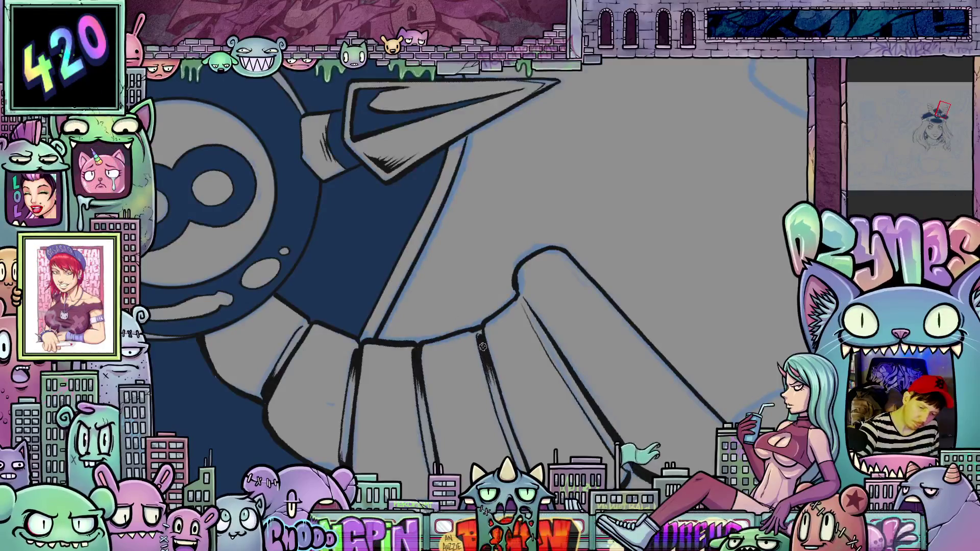
key("6")
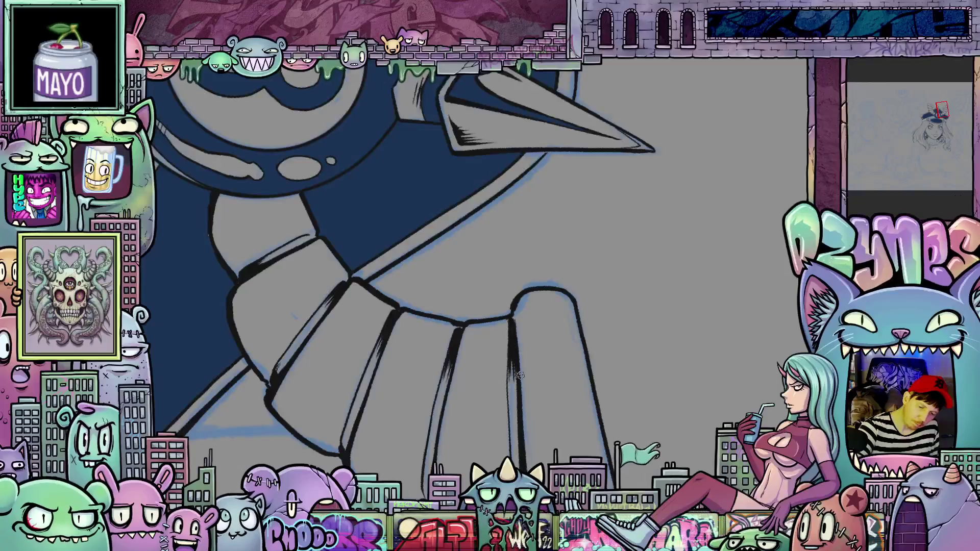
scroll(521, 317, "down", 2)
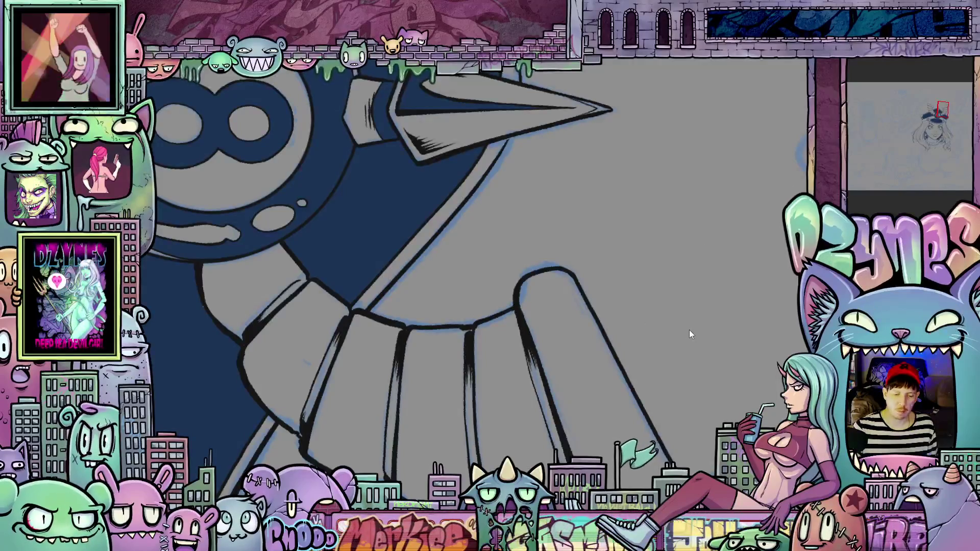
mouse_move(627, 405)
left_mouse_down()
mouse_move(707, 177)
mouse_move(595, 169)
left_mouse_up()
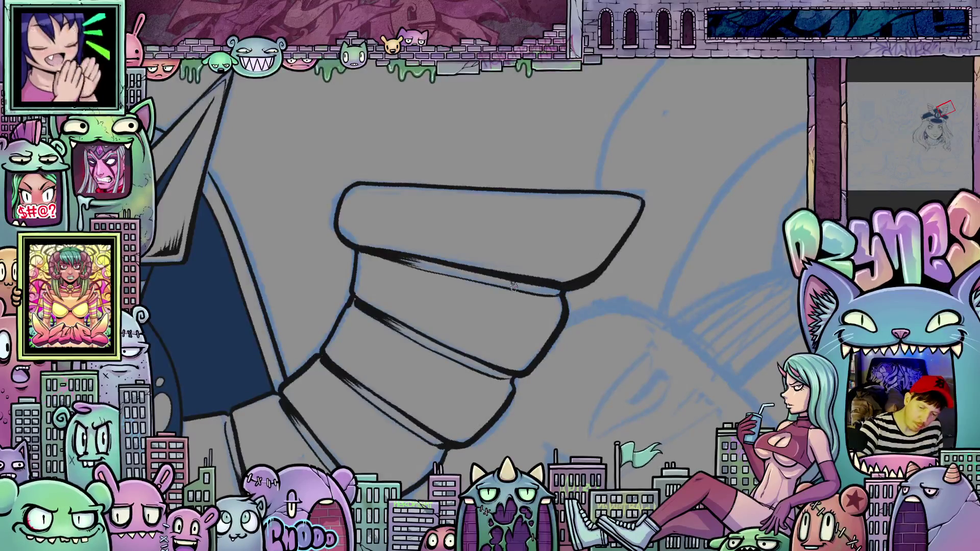
left_click_drag(523, 294, 545, 295)
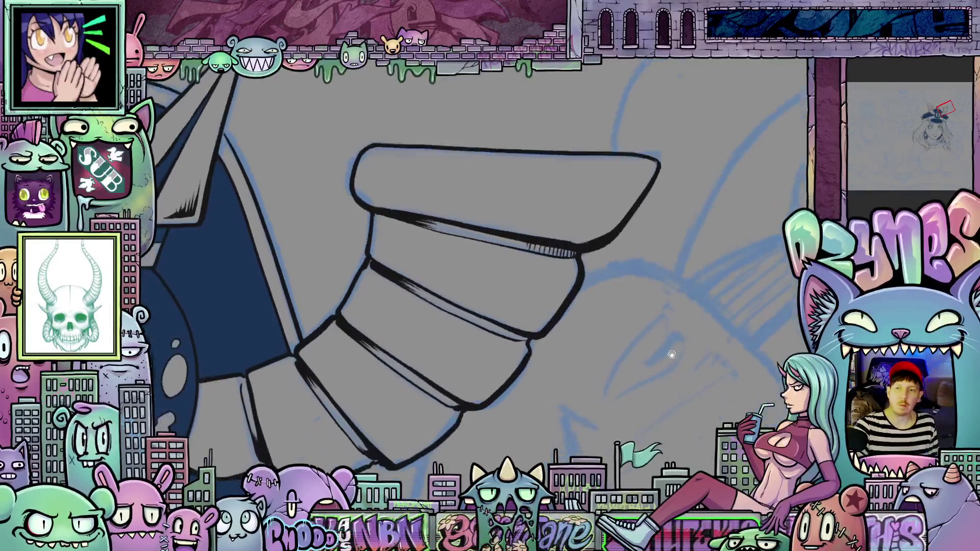
mouse_move(628, 364)
left_mouse_down()
mouse_move(661, 352)
mouse_move(679, 366)
mouse_move(647, 372)
mouse_move(503, 324)
left_mouse_up()
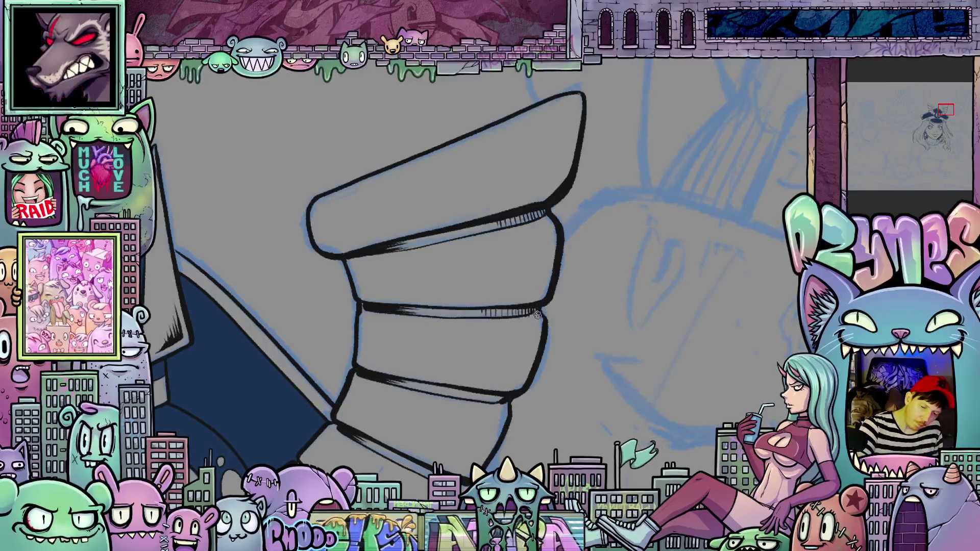
scroll(551, 319, "down", 3)
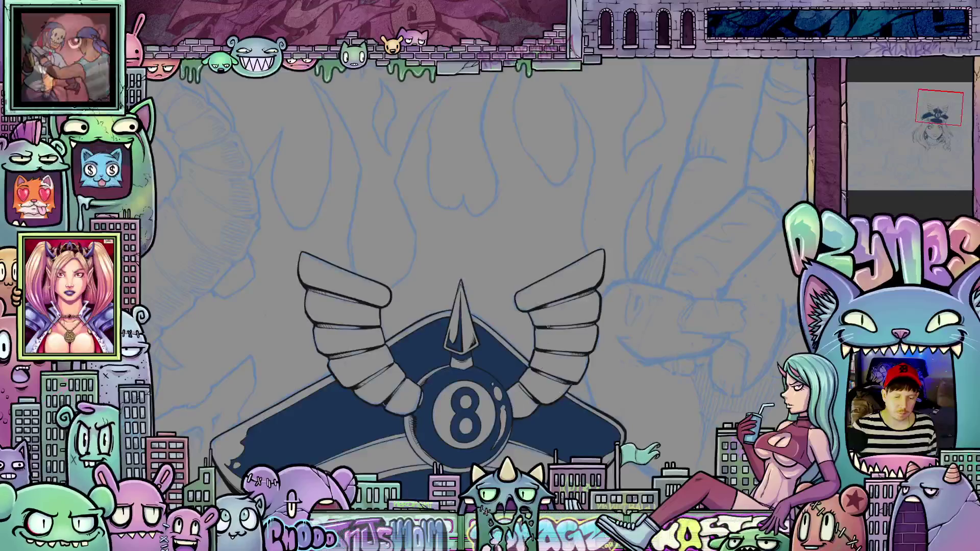
scroll(547, 325, "up", 2)
key("asciicircum")
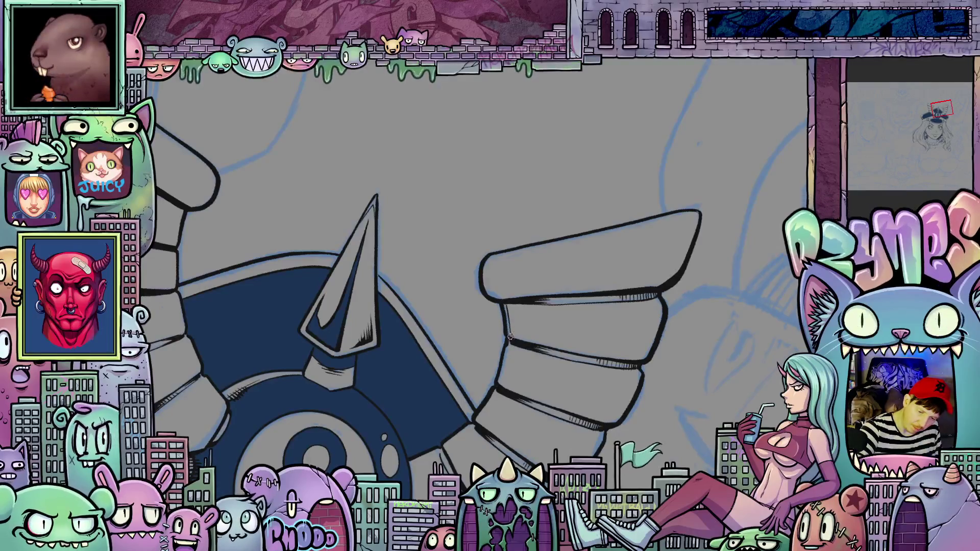
key("minus")
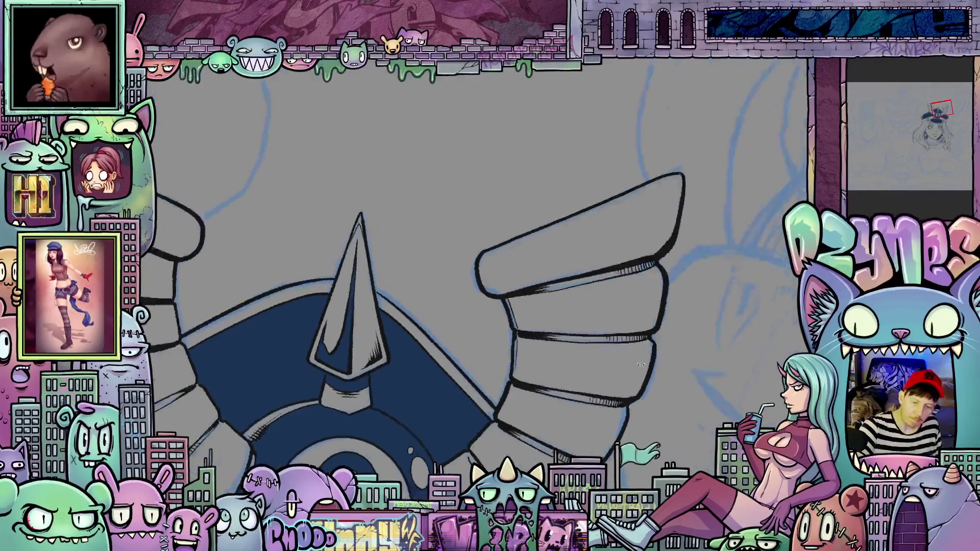
key("minus")
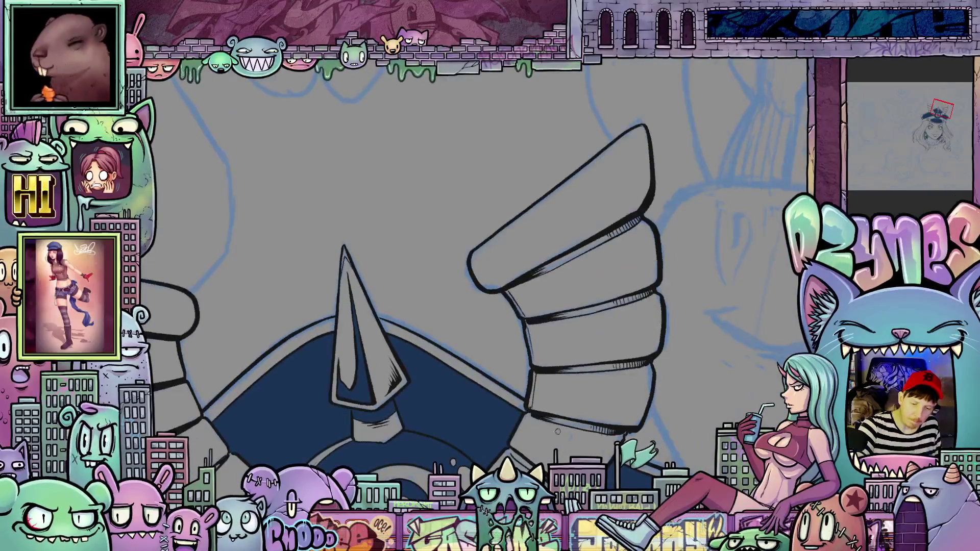
left_click_drag(558, 431, 629, 321)
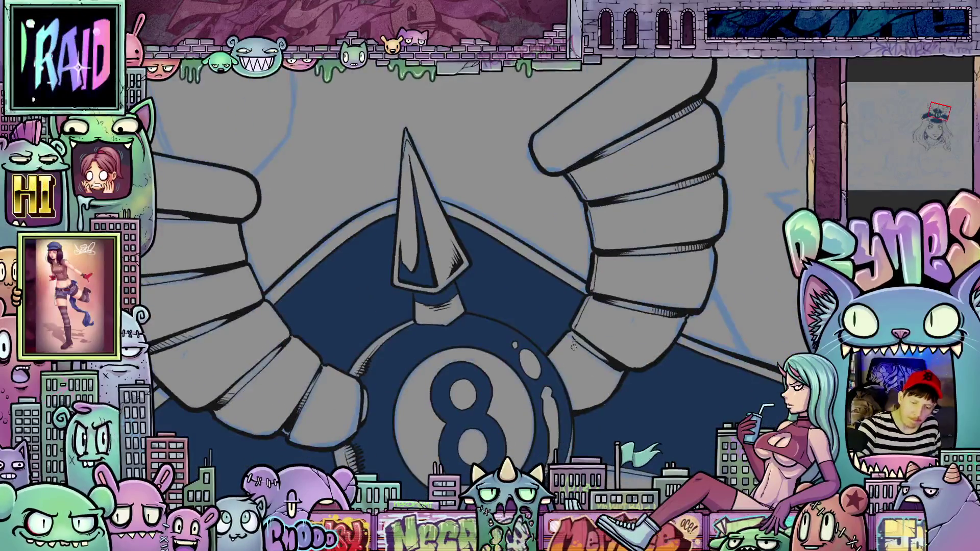
key("asciicircum")
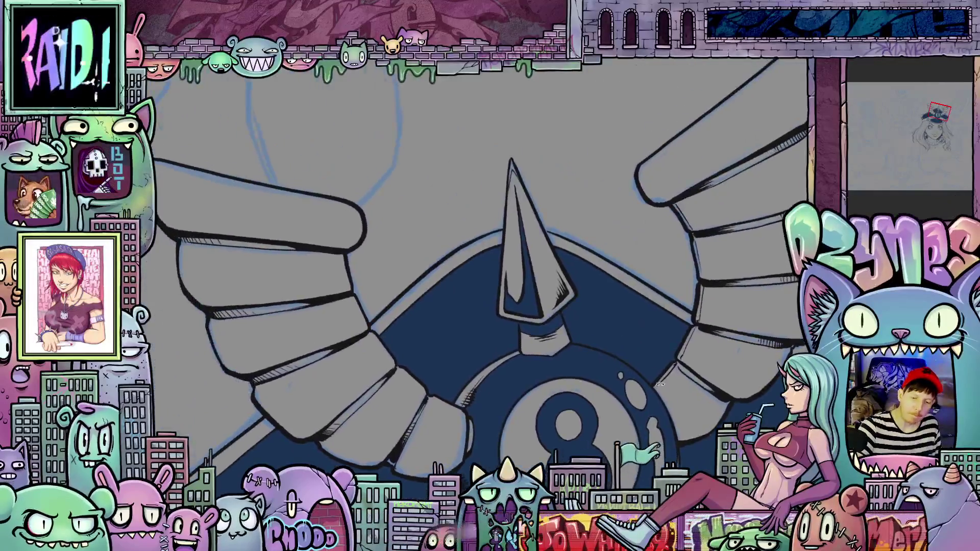
key("asciicircum")
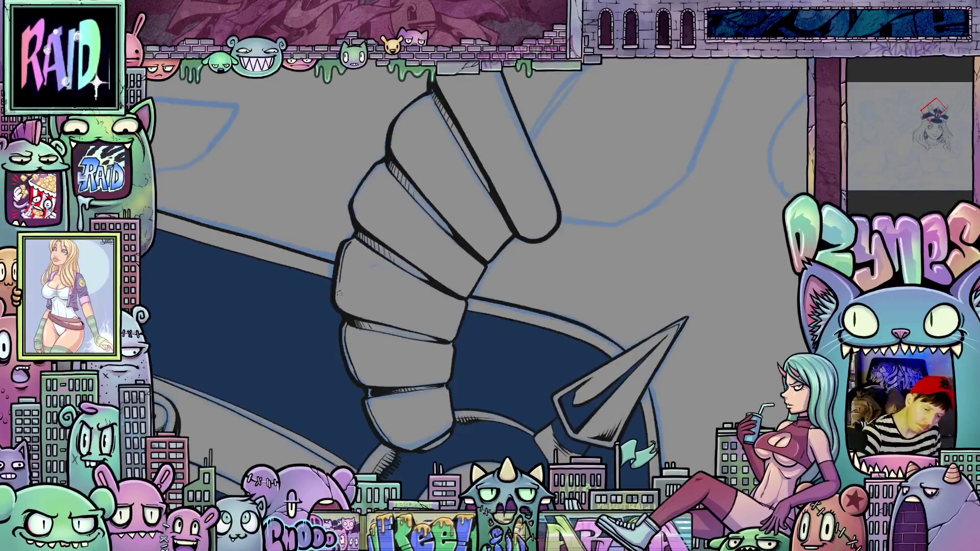
key("asciicircum")
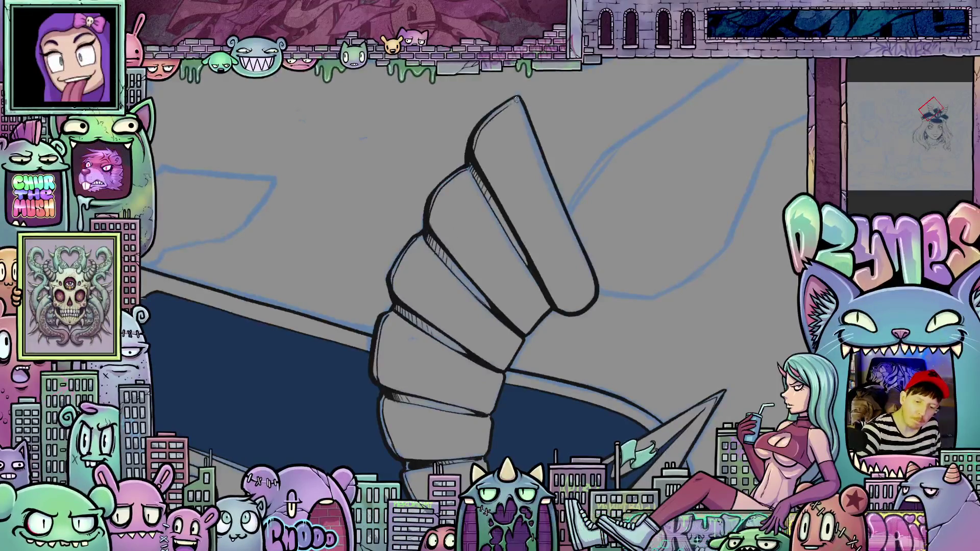
scroll(573, 306, "down", 5)
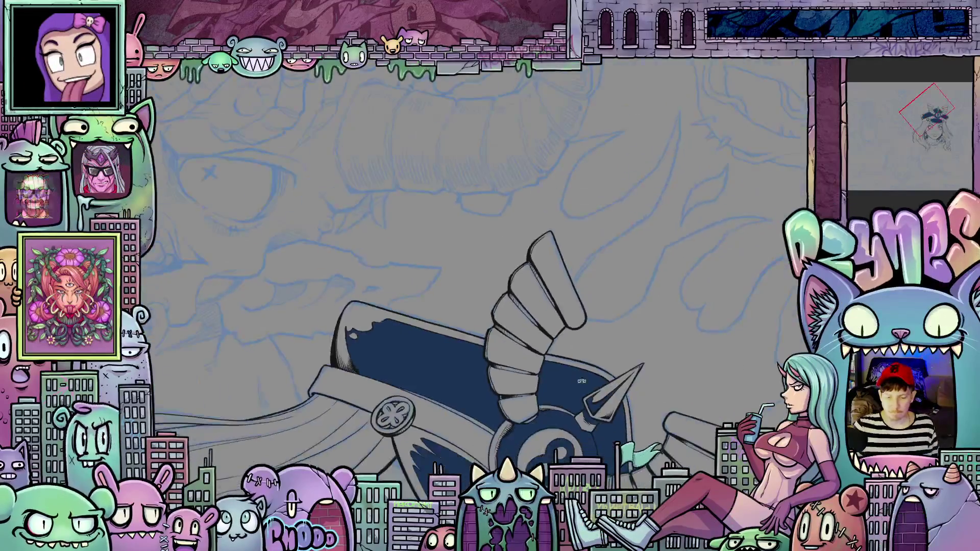
scroll(733, 378, "up", 5)
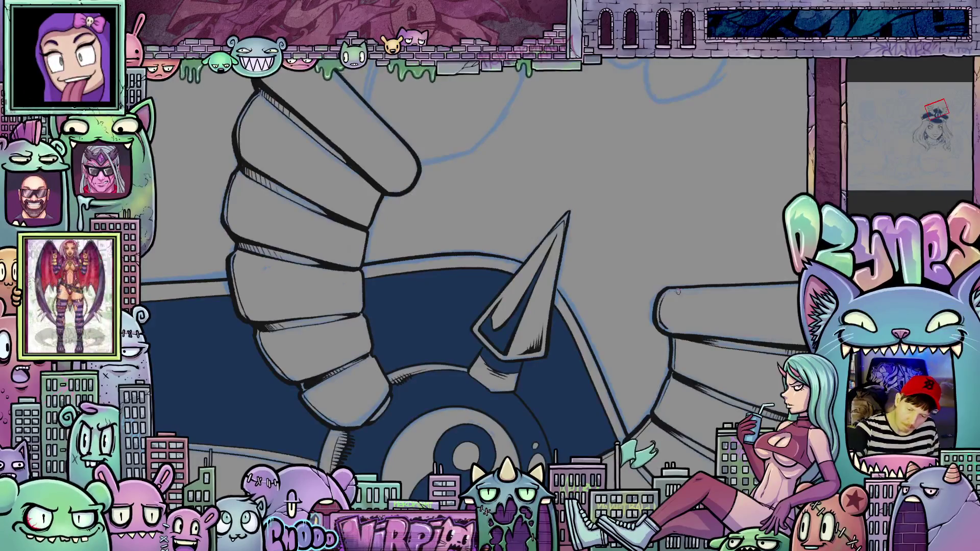
scroll(679, 317, "down", 4)
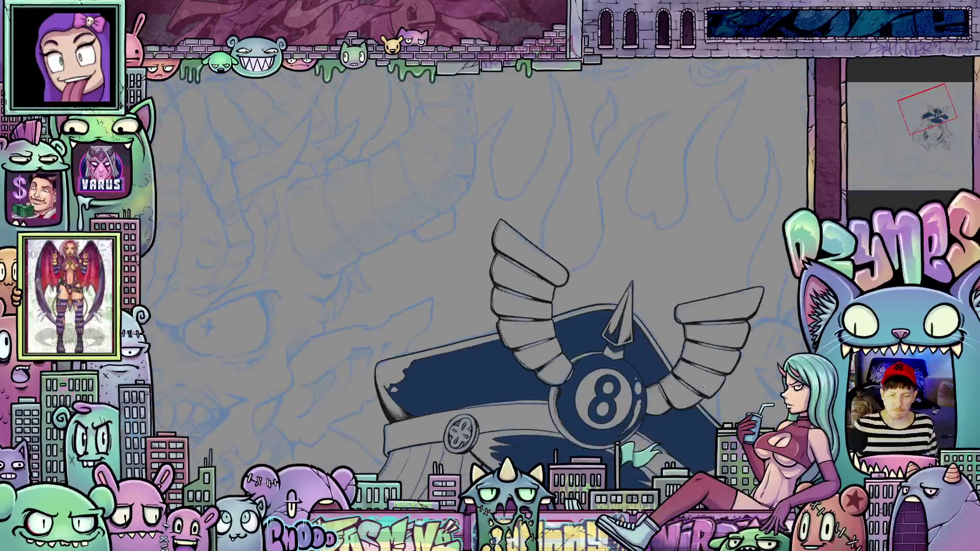
mouse_move(715, 391)
left_mouse_down()
mouse_move(661, 292)
mouse_move(651, 338)
left_mouse_up()
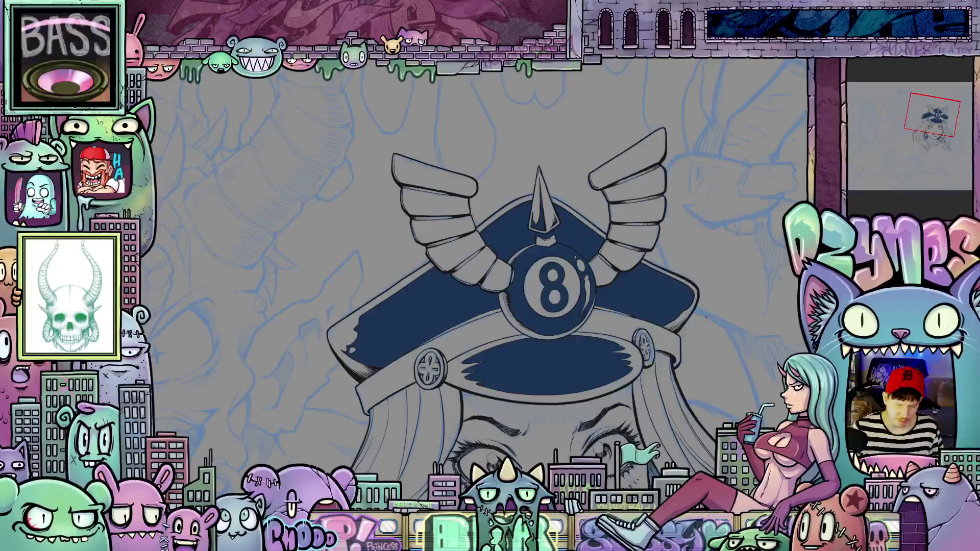
scroll(706, 317, "up", 5)
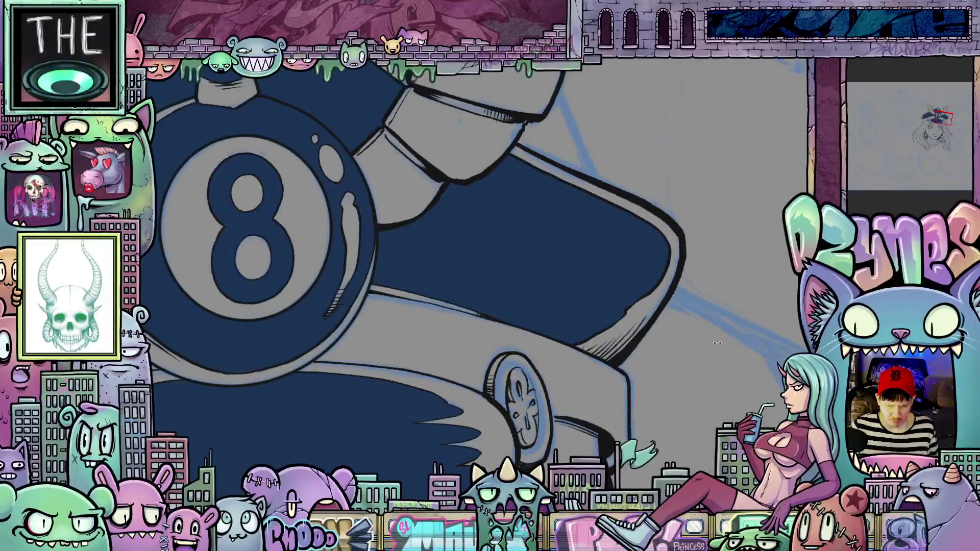
left_click_drag(709, 348, 708, 265)
scroll(708, 264, "up", 1)
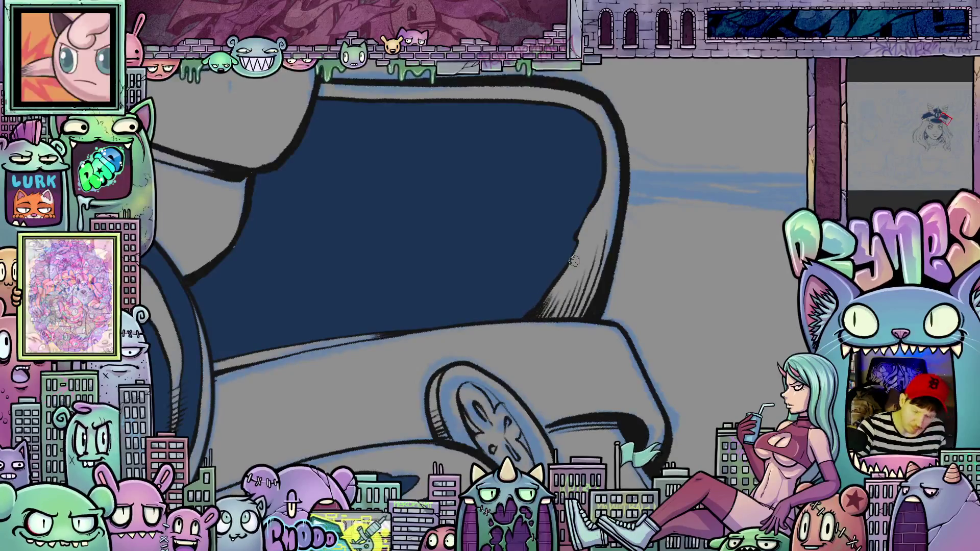
mouse_move(624, 317)
left_mouse_down()
mouse_move(561, 459)
mouse_move(465, 388)
left_mouse_up()
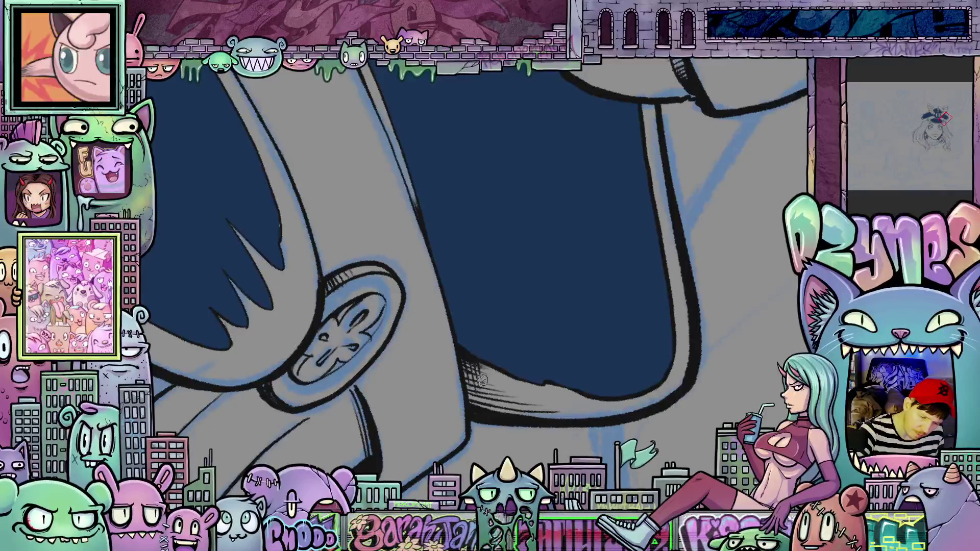
mouse_move(534, 407)
left_mouse_down()
mouse_move(542, 419)
mouse_move(633, 300)
mouse_move(510, 361)
left_mouse_up()
scroll(510, 360, "up", 3)
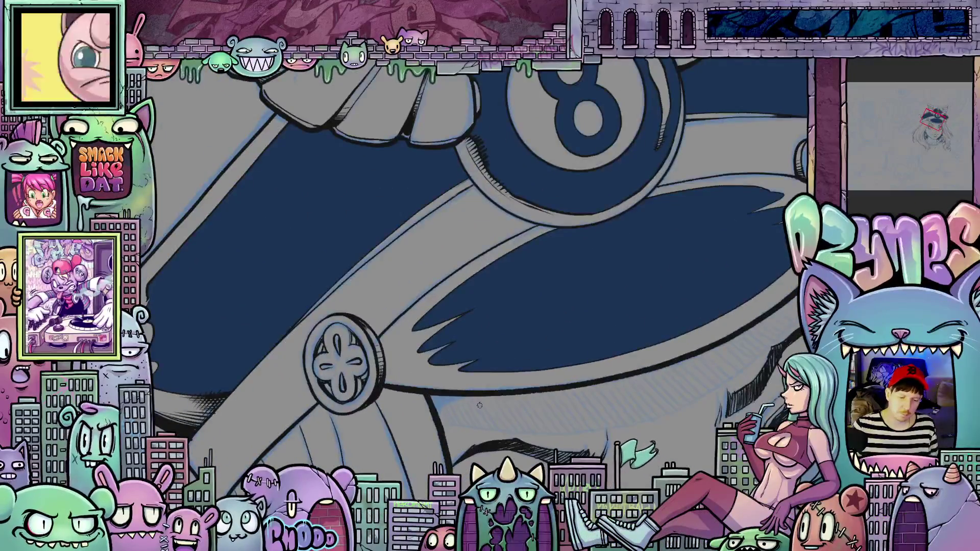
mouse_move(479, 405)
left_mouse_down()
mouse_move(534, 384)
mouse_move(500, 352)
left_mouse_up()
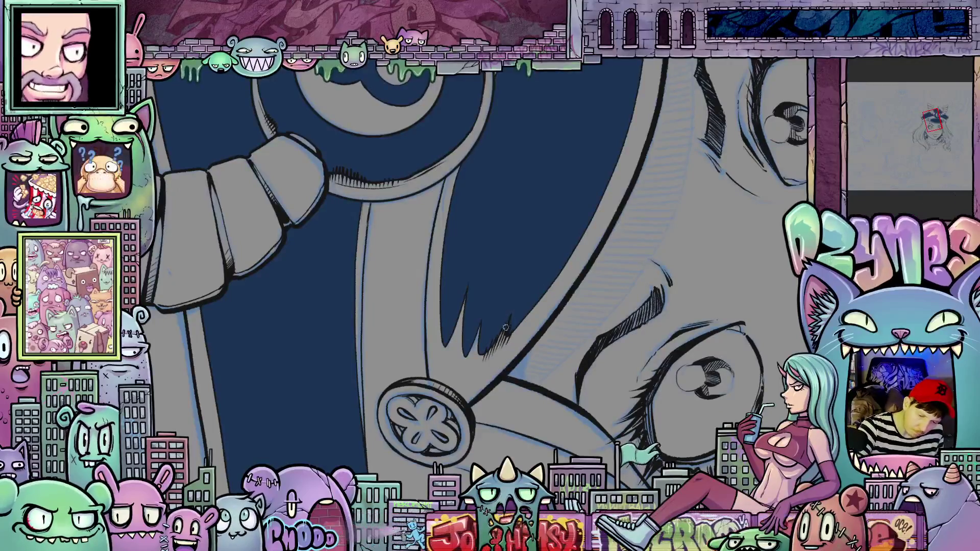
left_click_drag(620, 252, 521, 401)
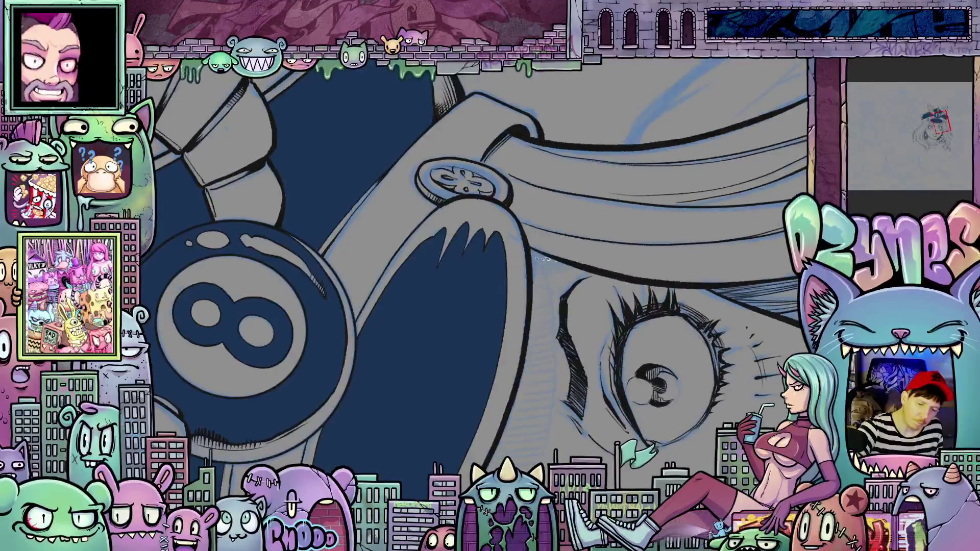
left_click_drag(546, 258, 538, 268)
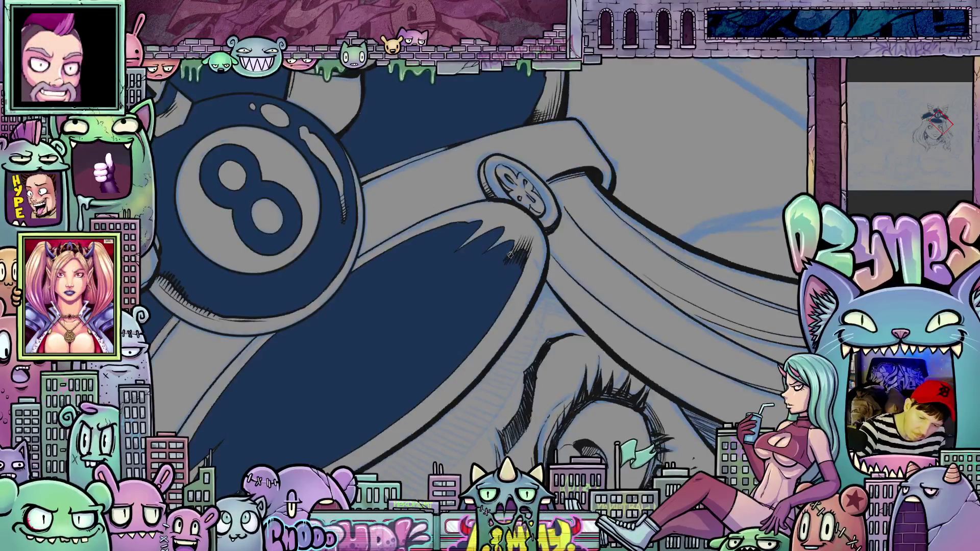
left_click_drag(516, 241, 511, 255)
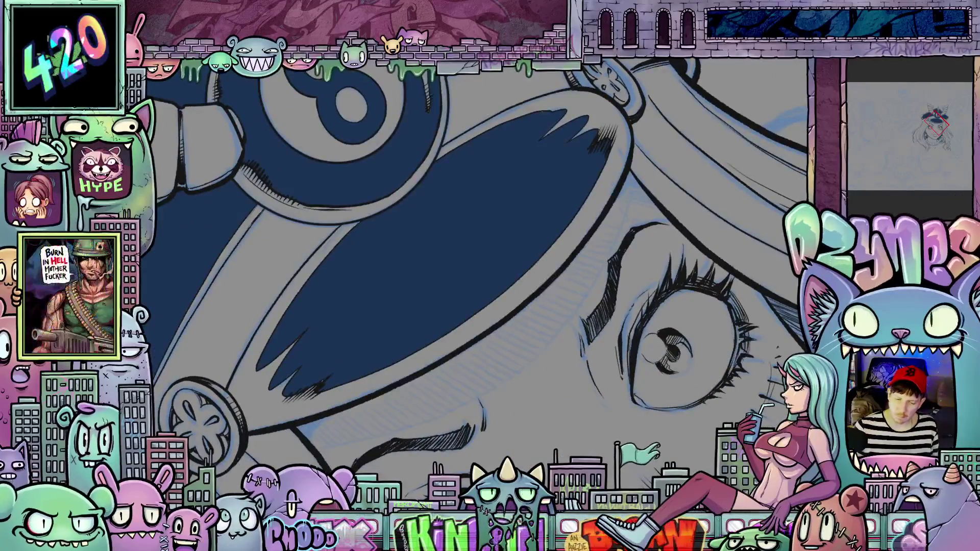
Switch the cap's black fills to navy with Alt+Backspace and reset the view upright
scroll(631, 329, "up", 2)
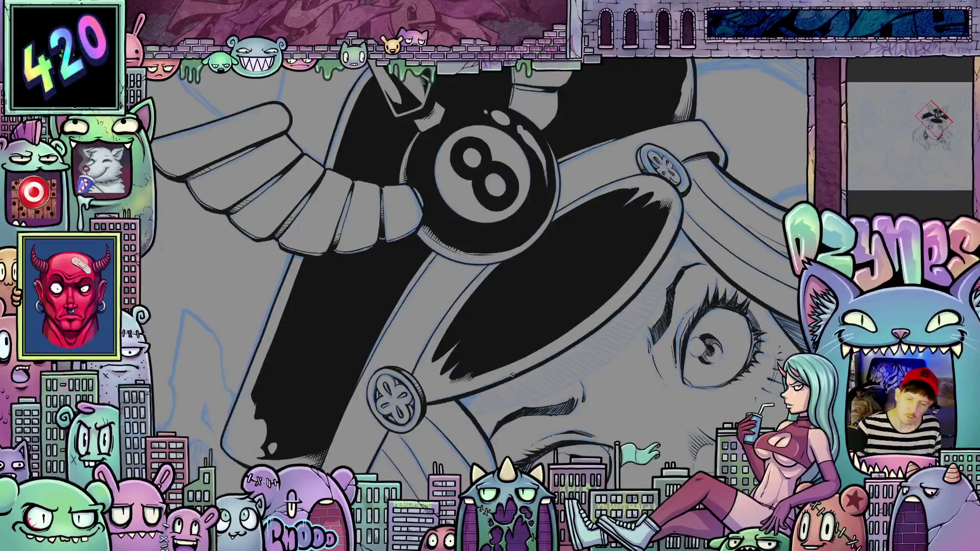
scroll(512, 374, "down", 3)
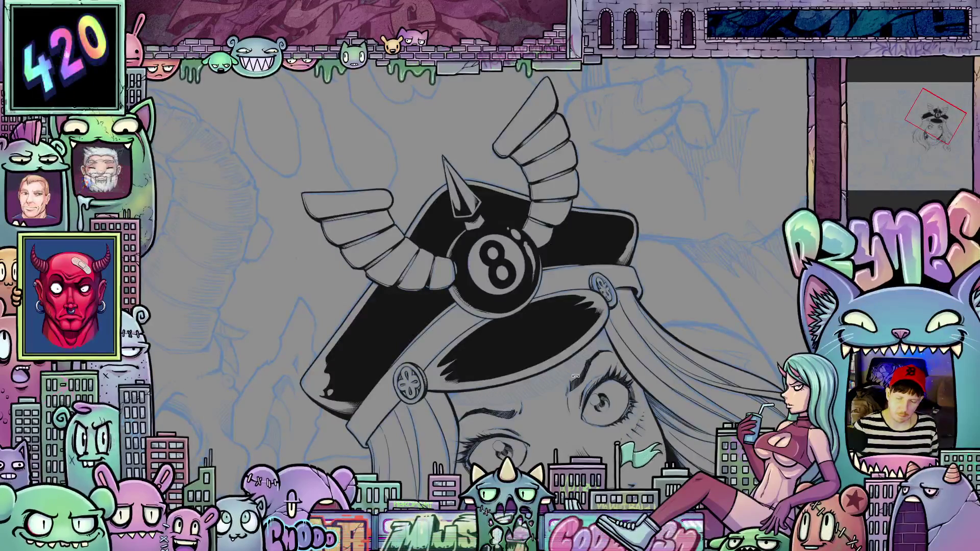
mouse_move(610, 395)
left_mouse_down()
mouse_move(556, 431)
mouse_move(495, 445)
left_mouse_up()
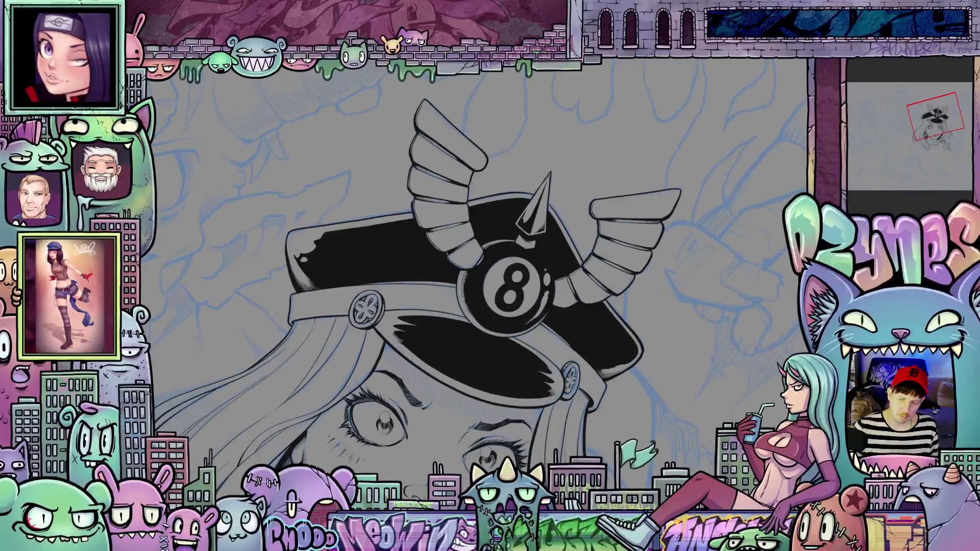
key("alt+BackSpace")
scroll(692, 383, "down", 3)
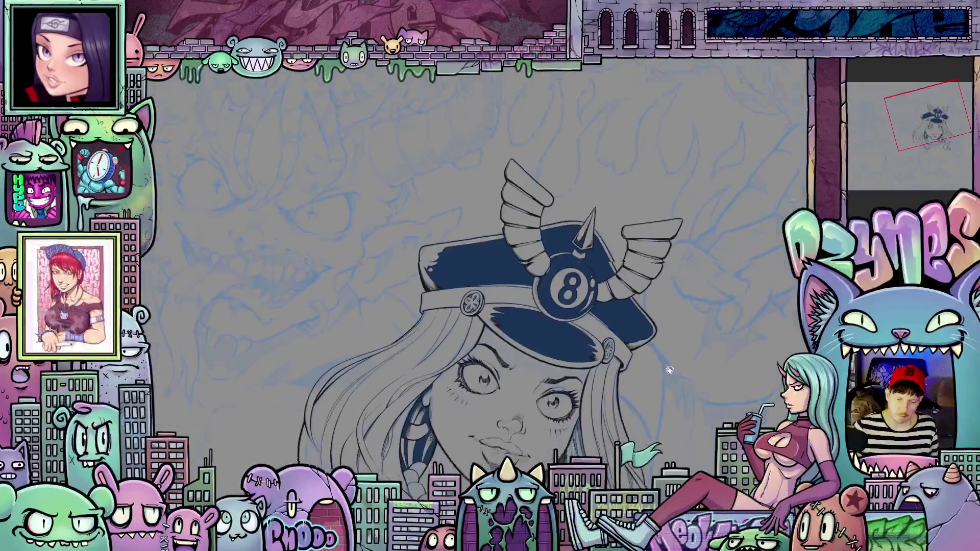
key("Escape")
scroll(737, 315, "up", 3)
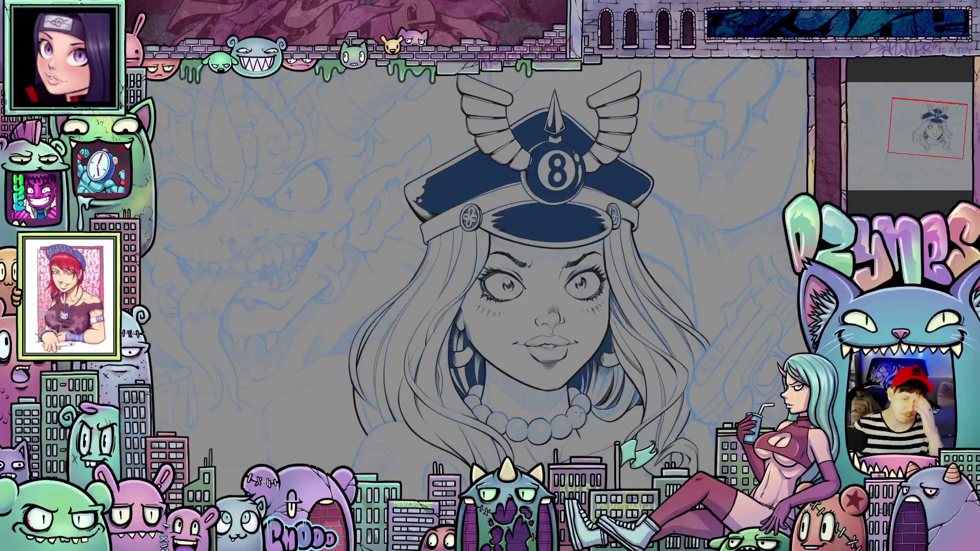
scroll(578, 412, "up", 3)
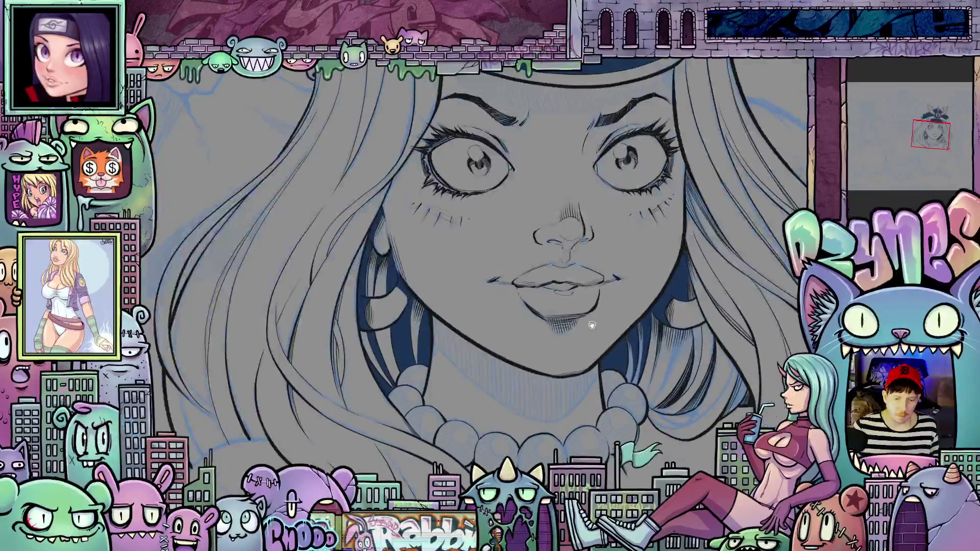
scroll(592, 325, "down", 3)
scroll(518, 349, "up", 3)
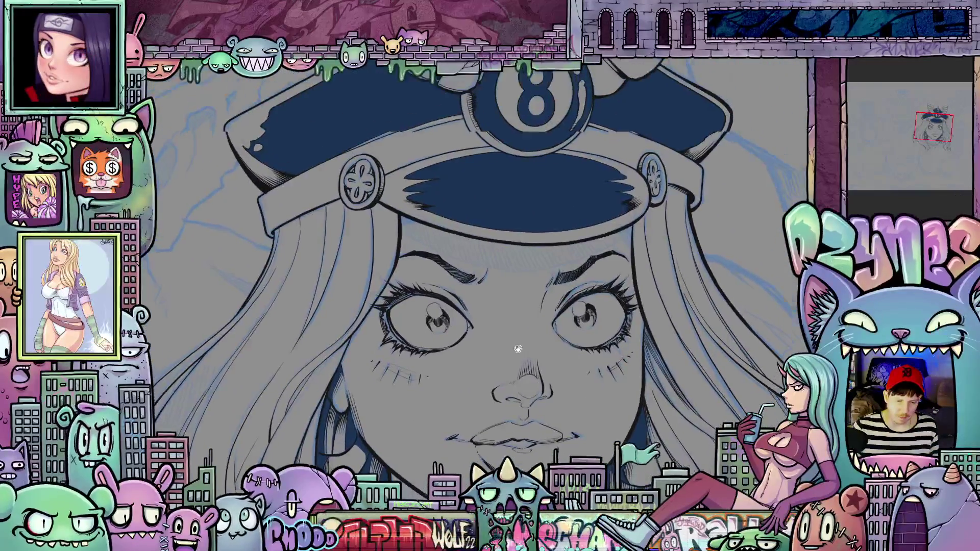
left_click_drag(517, 348, 508, 404)
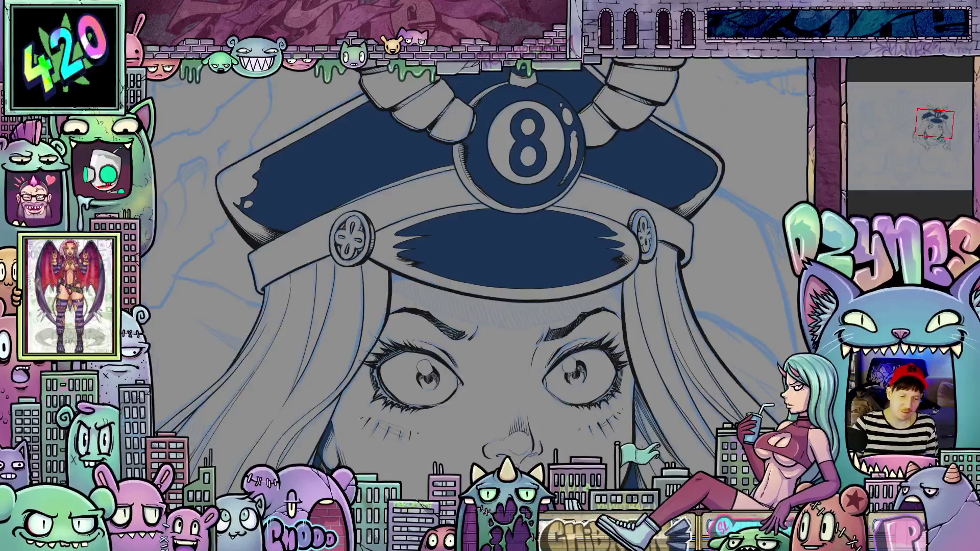
Ink a thin line beside the brim's thick outline near the round clasp
scroll(487, 228, "up", 5)
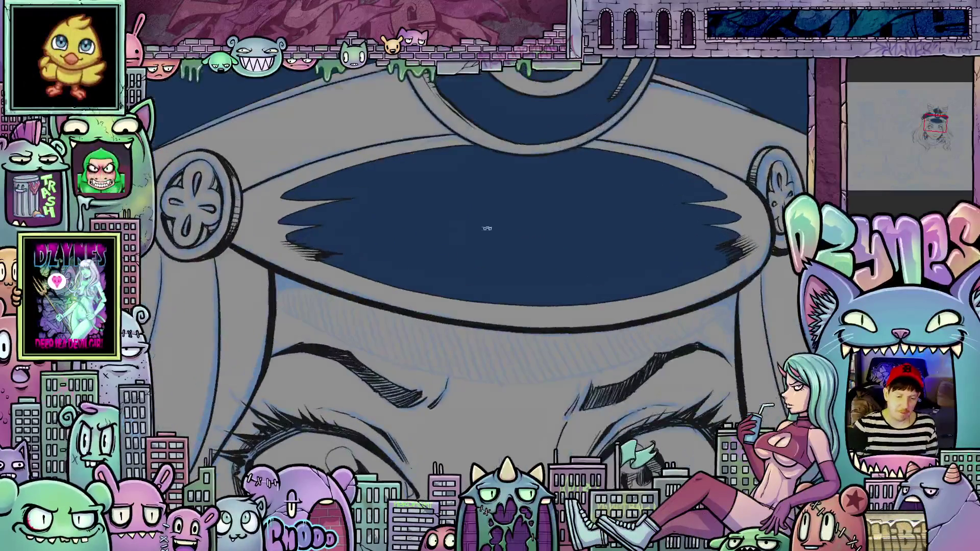
mouse_move(486, 228)
left_mouse_down()
mouse_move(498, 250)
mouse_move(490, 276)
mouse_move(460, 286)
mouse_move(475, 296)
left_mouse_up()
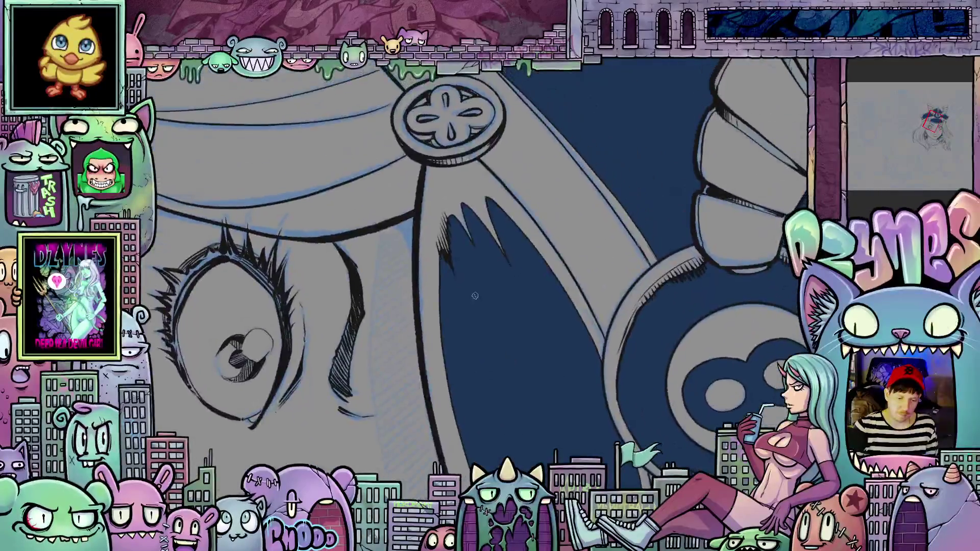
scroll(475, 295, "up", 2)
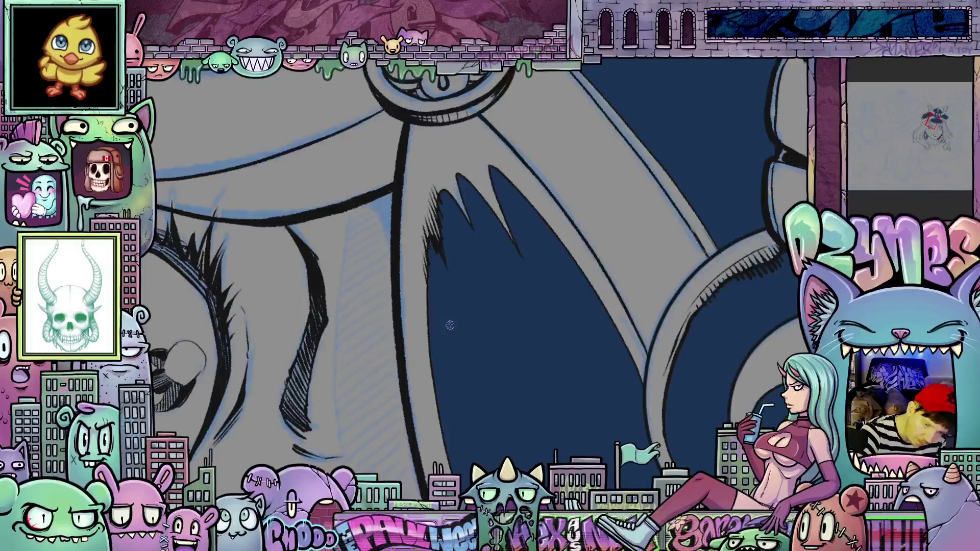
mouse_move(615, 369)
left_mouse_down()
mouse_move(631, 280)
mouse_move(536, 353)
mouse_move(439, 400)
left_mouse_up()
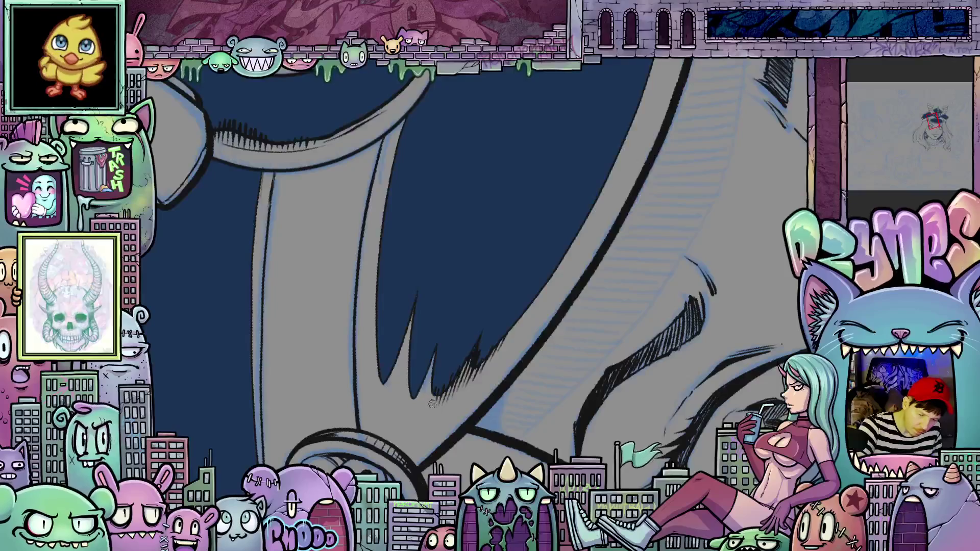
left_click_drag(546, 364, 663, 480)
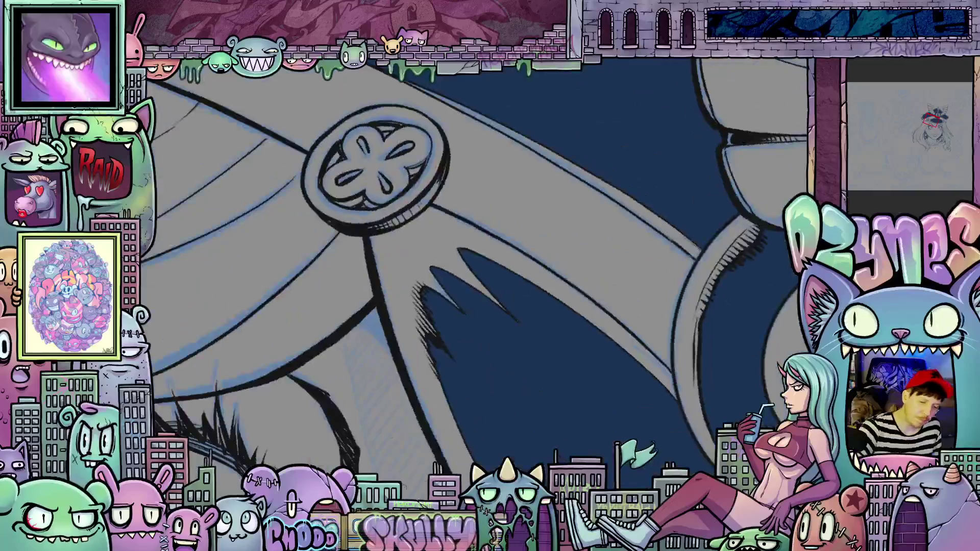
mouse_move(414, 397)
left_mouse_down()
mouse_move(390, 257)
mouse_move(412, 233)
left_mouse_up()
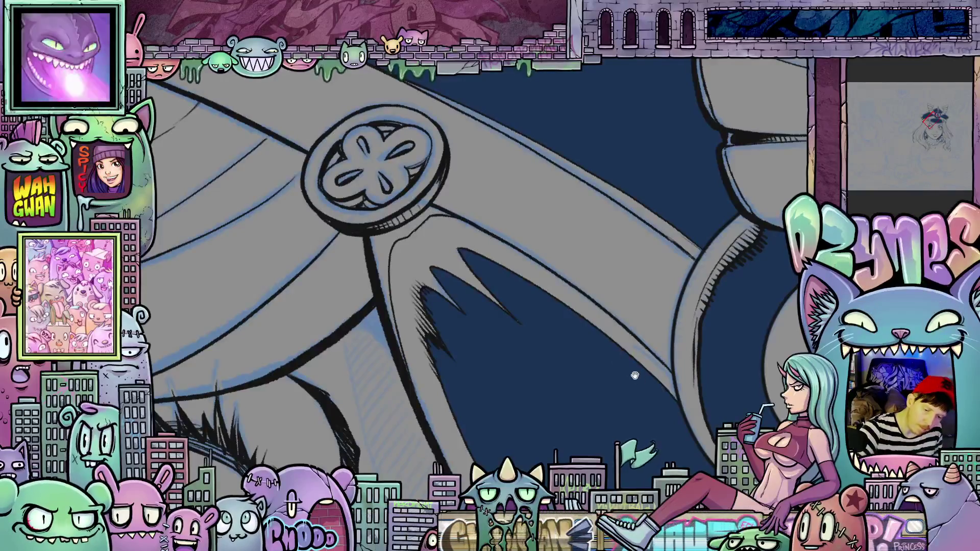
left_click_drag(635, 376, 666, 301)
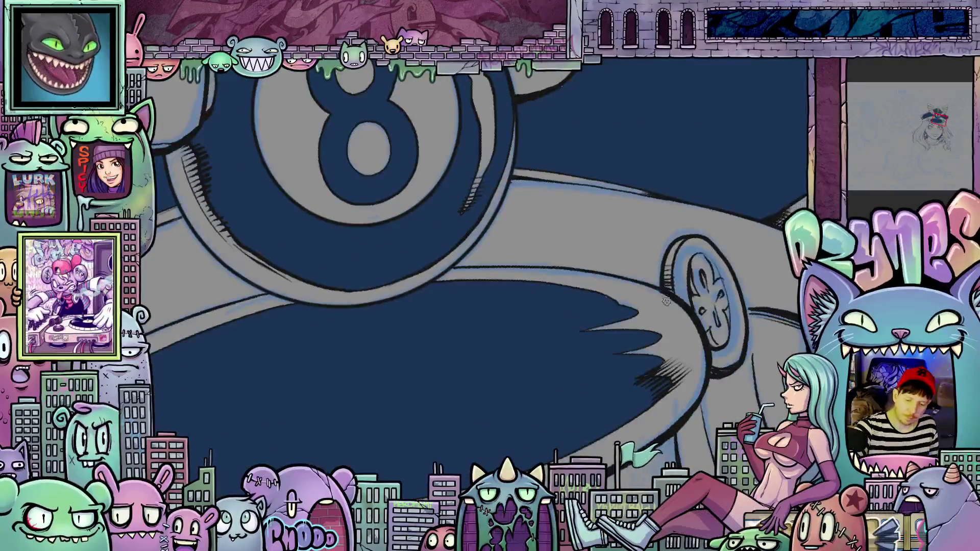
mouse_move(690, 341)
left_mouse_down()
mouse_move(639, 350)
mouse_move(649, 361)
mouse_move(791, 300)
left_mouse_up()
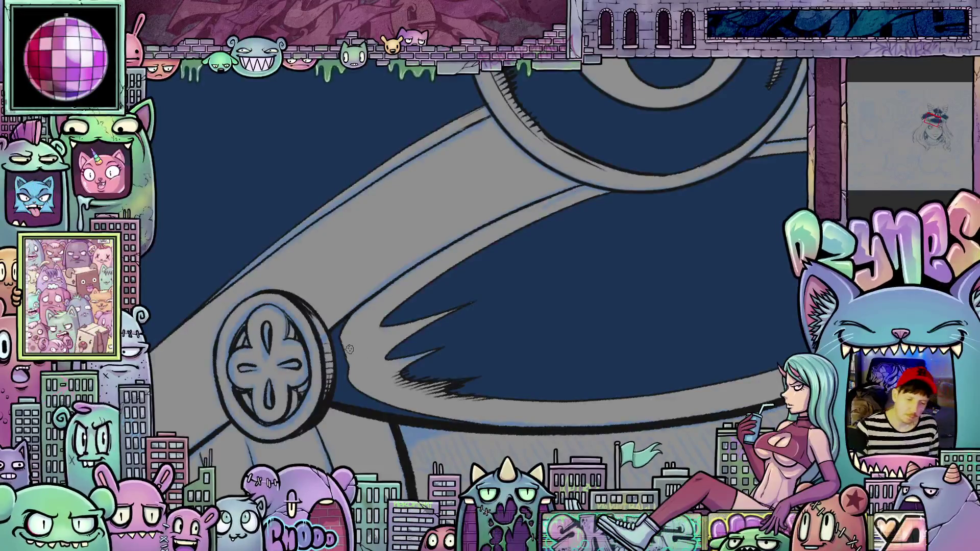
scroll(349, 349, "down", 3)
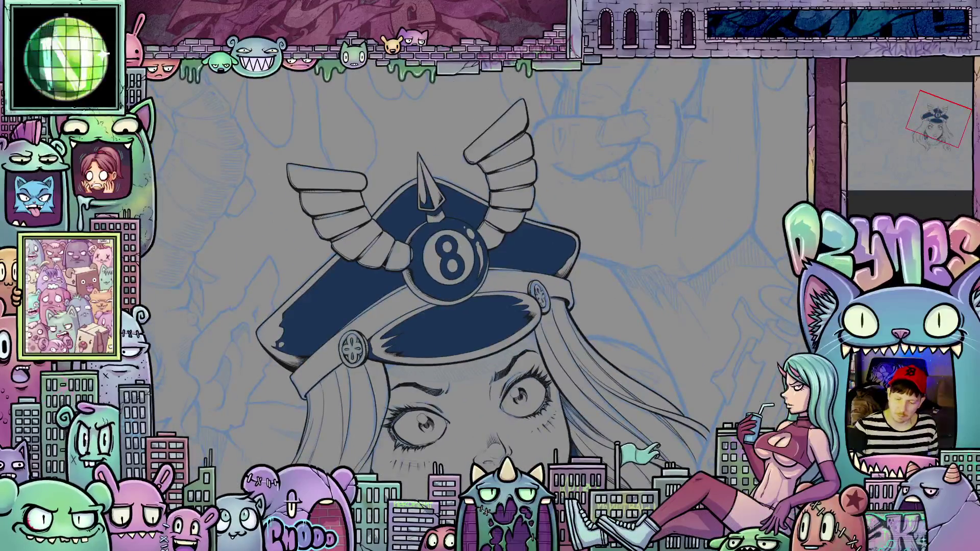
scroll(715, 461, "down", 1)
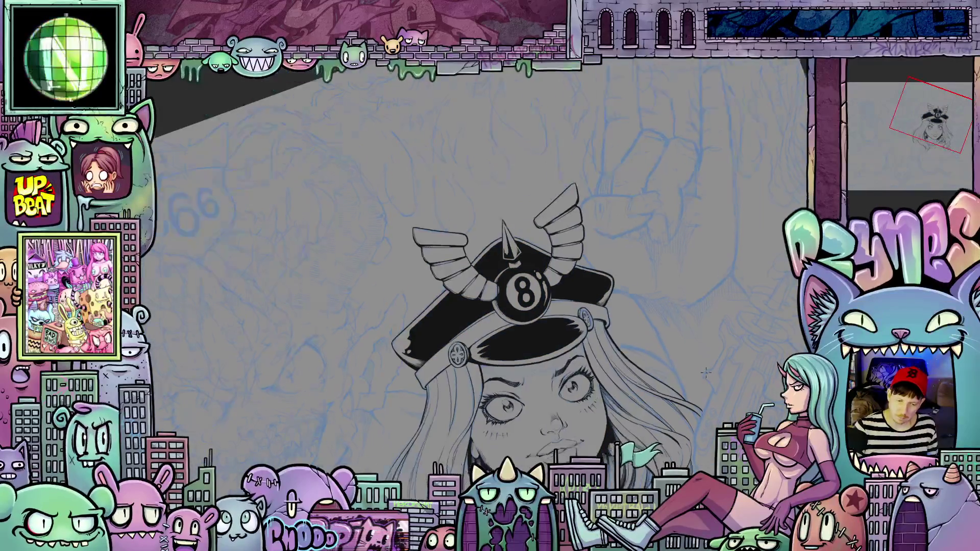
mouse_move(715, 462)
left_mouse_down()
mouse_move(708, 399)
mouse_move(715, 429)
left_mouse_up()
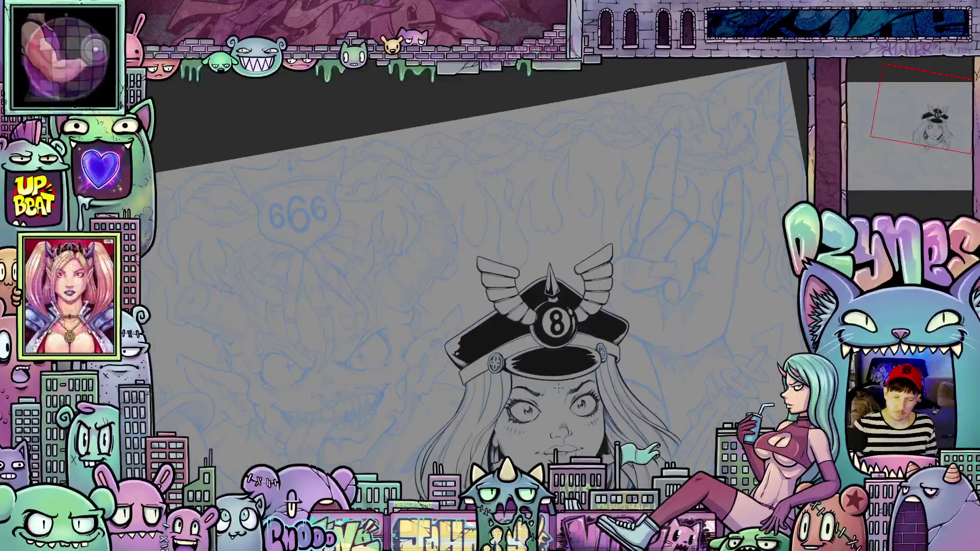
scroll(714, 429, "up", 3)
scroll(602, 385, "up", 2)
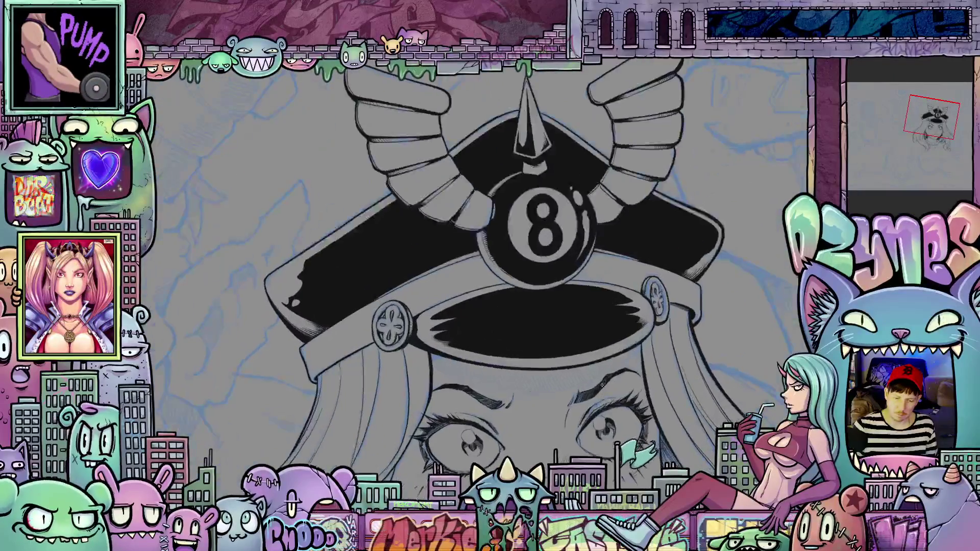
scroll(482, 351, "up", 2)
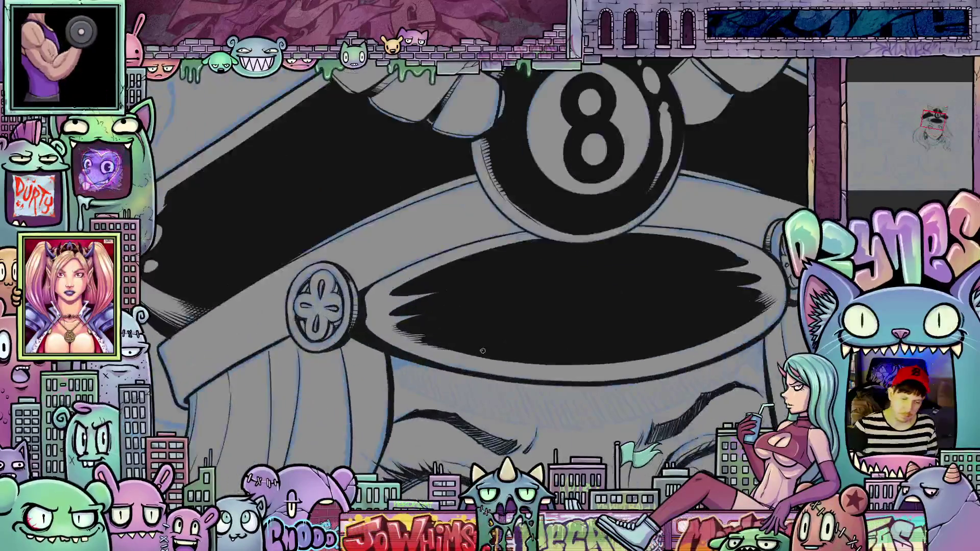
left_click_drag(730, 368, 689, 245)
left_click_drag(459, 296, 409, 277)
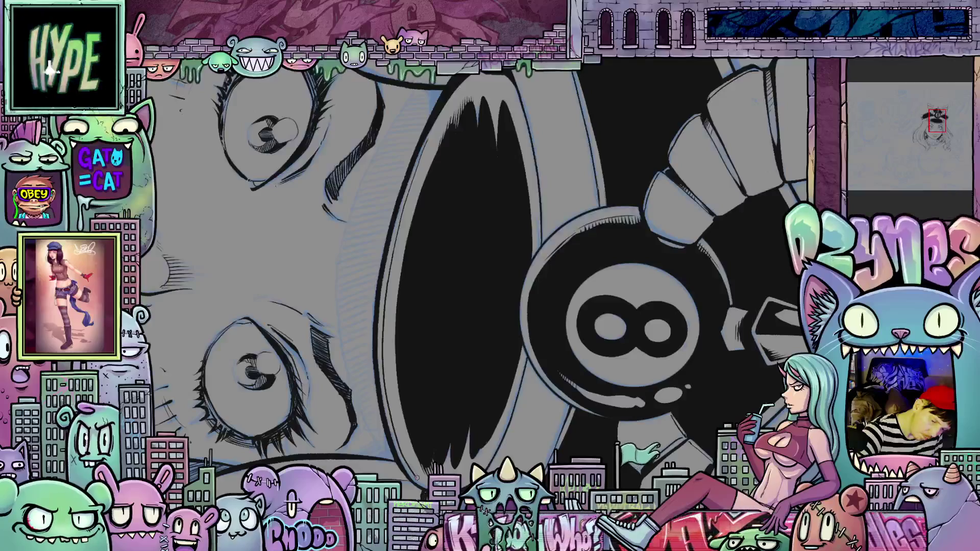
left_click_drag(638, 178, 694, 295)
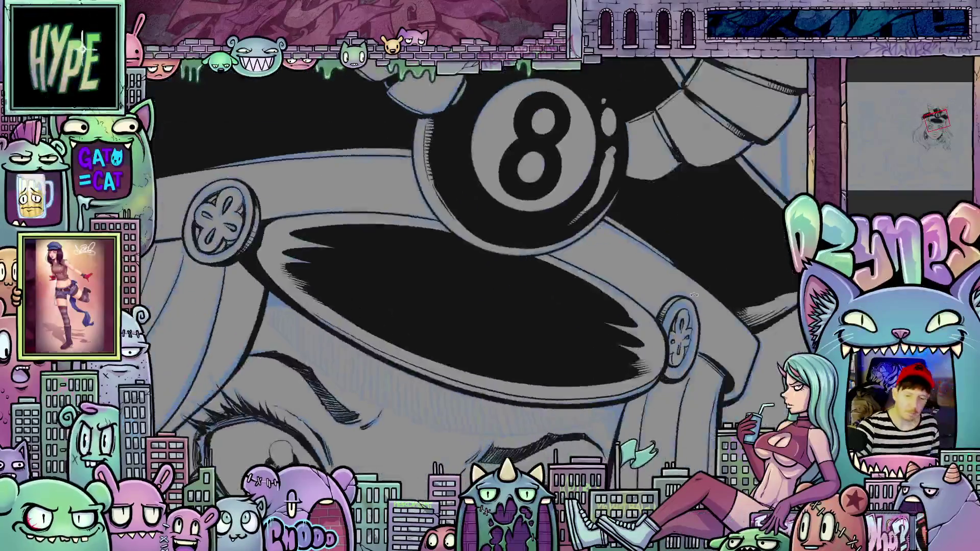
scroll(696, 278, "down", 5)
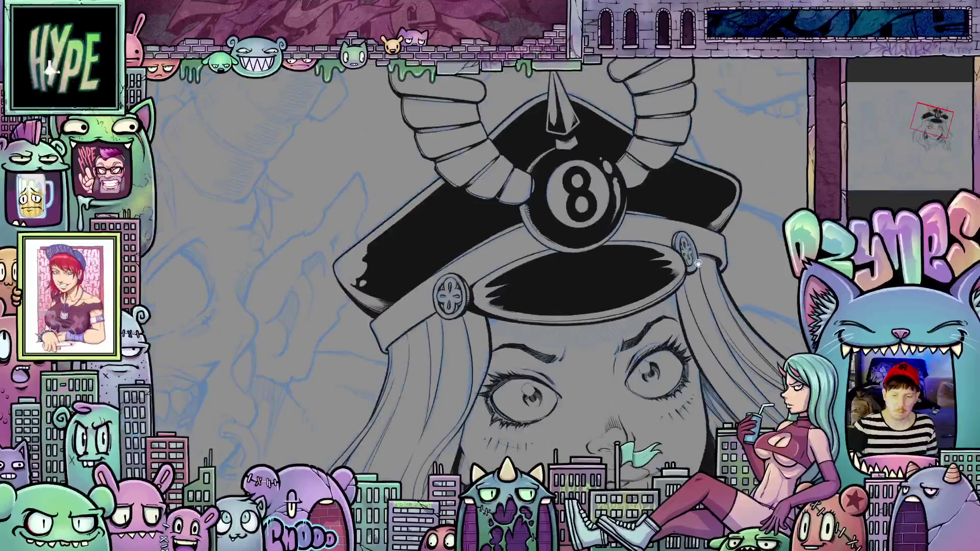
scroll(698, 263, "down", 3)
scroll(623, 395, "up", 10)
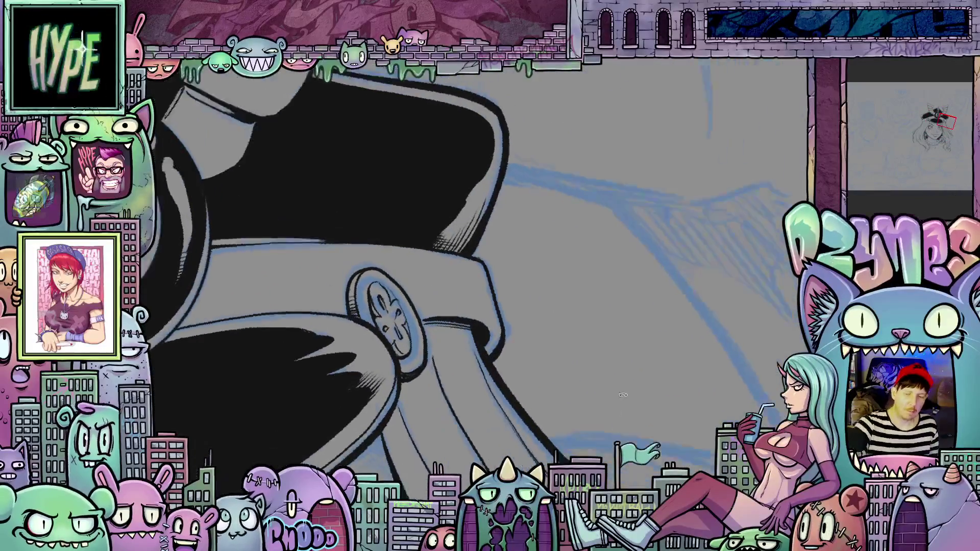
left_click_drag(623, 395, 599, 268)
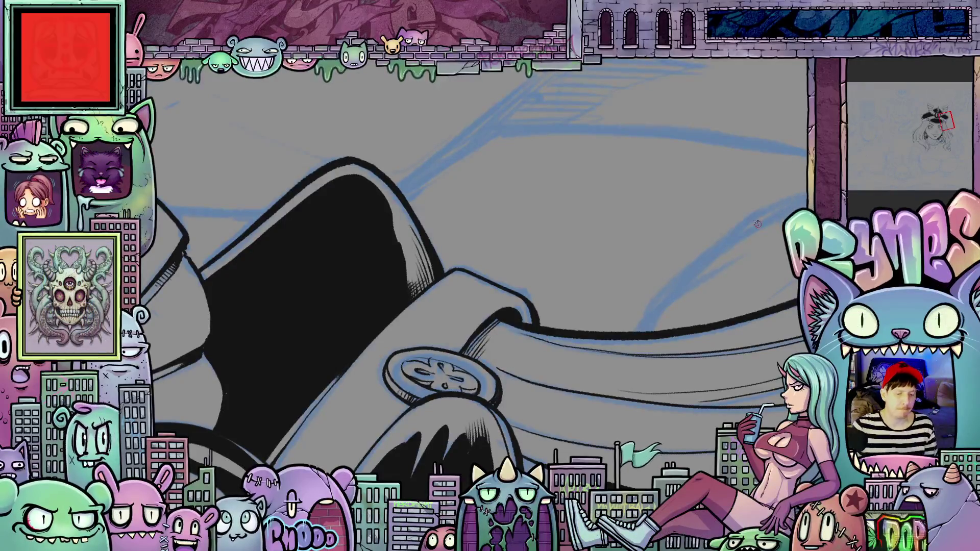
scroll(757, 224, "down", 5)
mouse_move(758, 224)
left_mouse_down()
mouse_move(663, 285)
mouse_move(577, 376)
left_mouse_up()
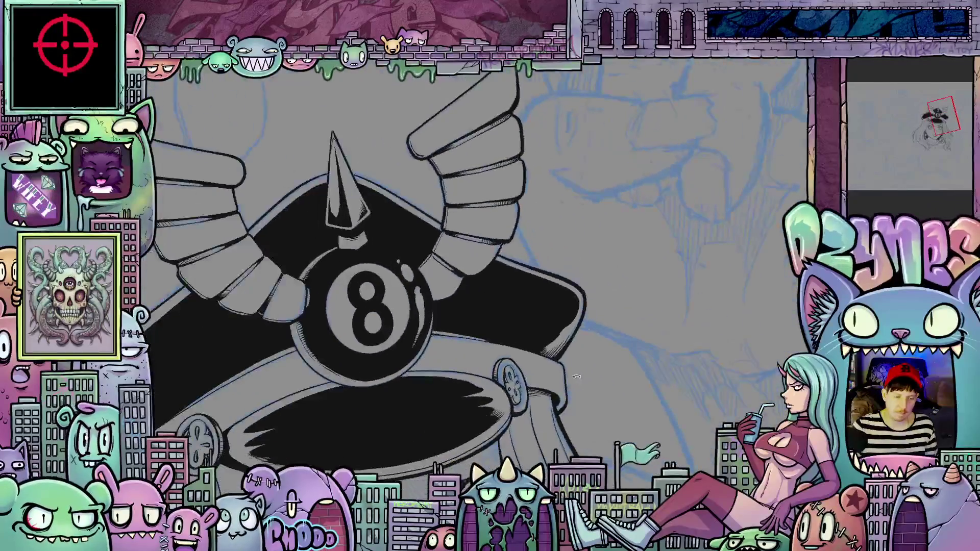
scroll(577, 377, "down", 4)
scroll(511, 284, "up", 5)
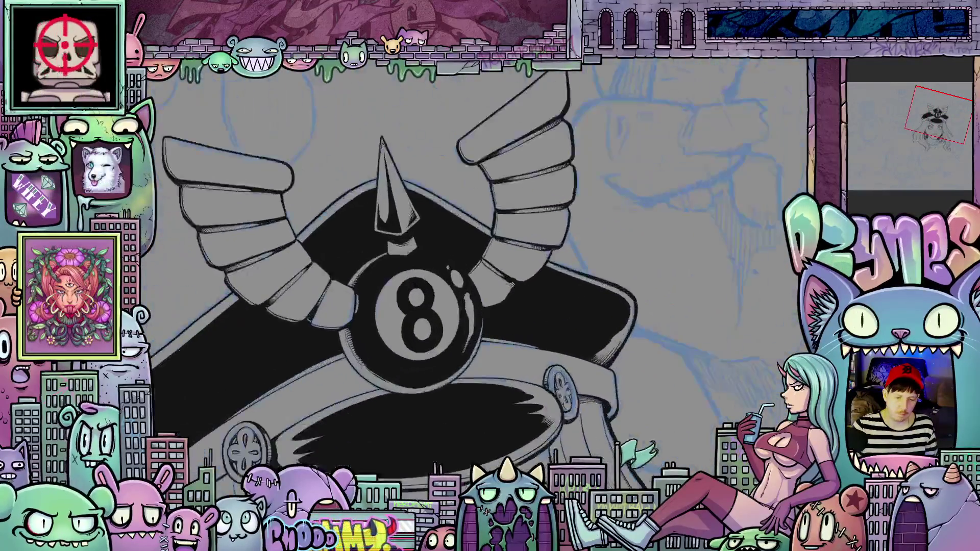
scroll(511, 285, "up", 2)
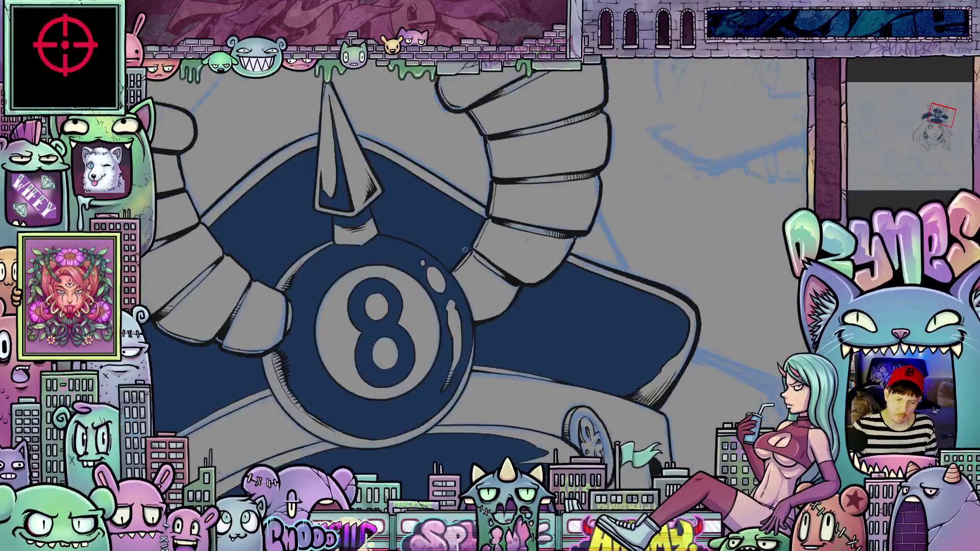
scroll(512, 284, "up", 3)
left_click_drag(653, 326, 587, 286)
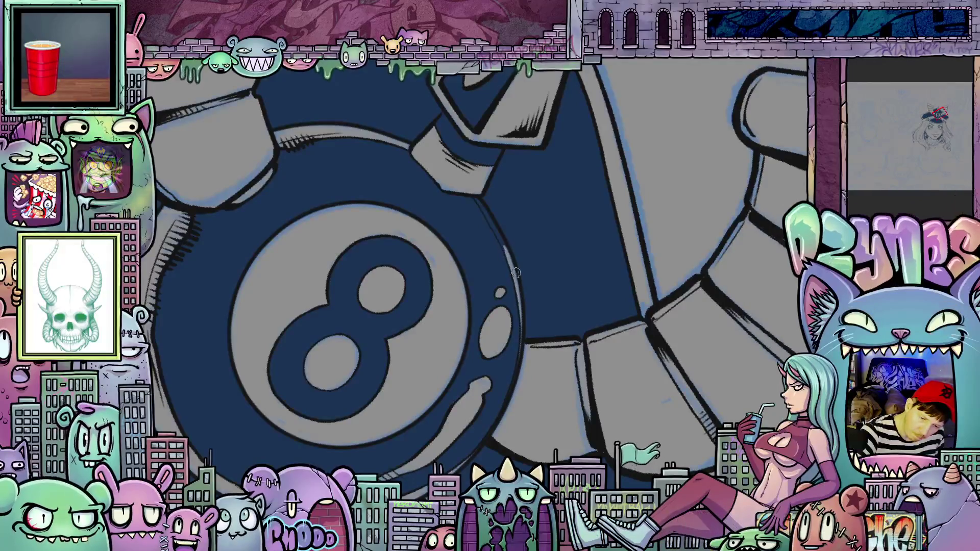
left_click_drag(508, 255, 523, 335)
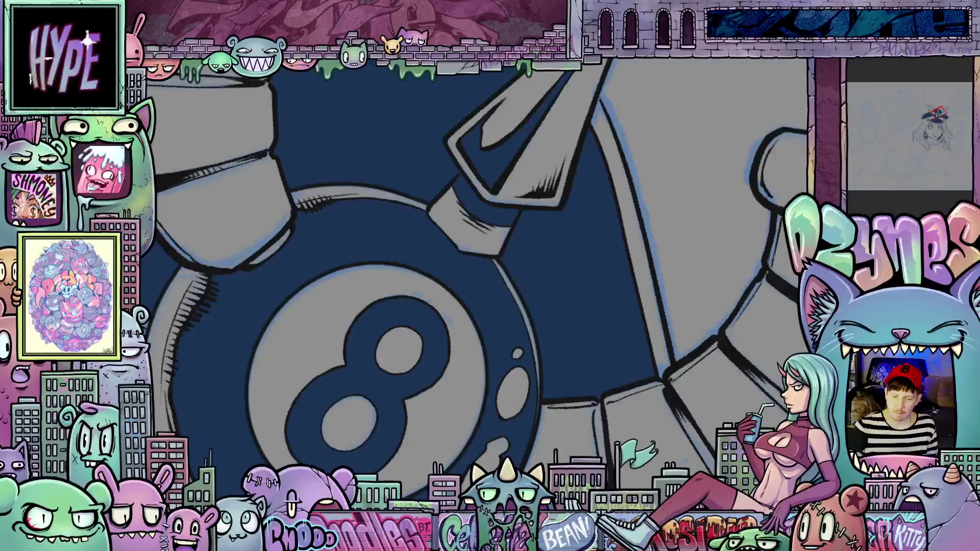
key("ctrl+minus")
key("ctrl+minus")
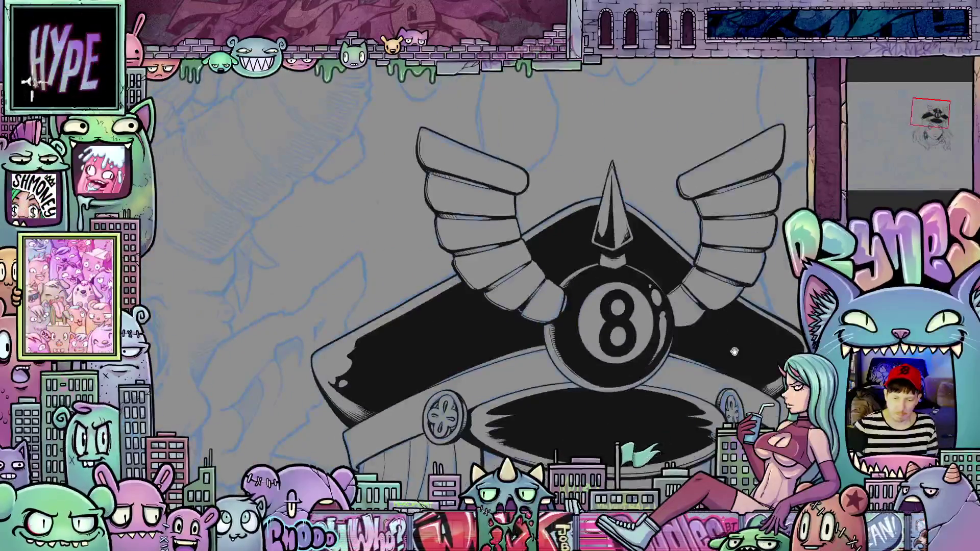
key("ctrl+0")
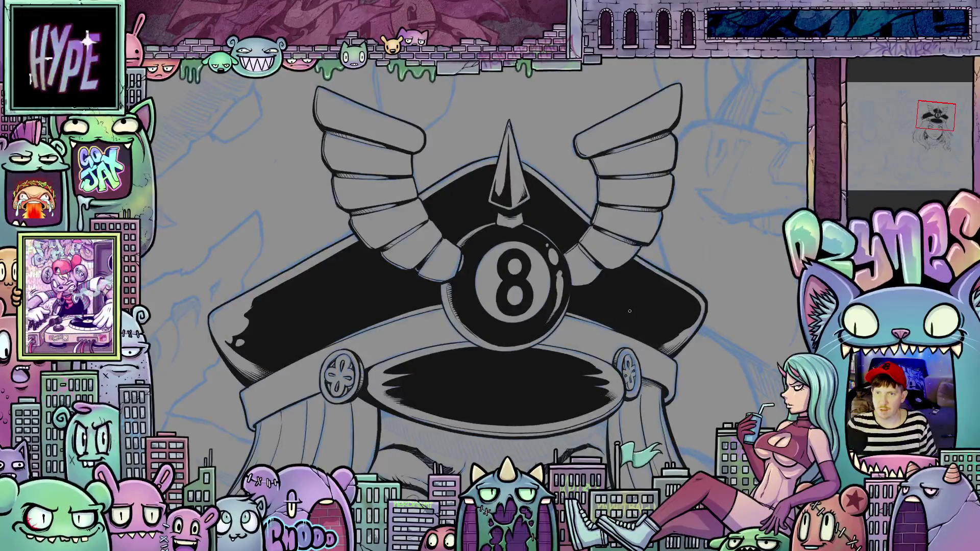
scroll(624, 325, "down", 2)
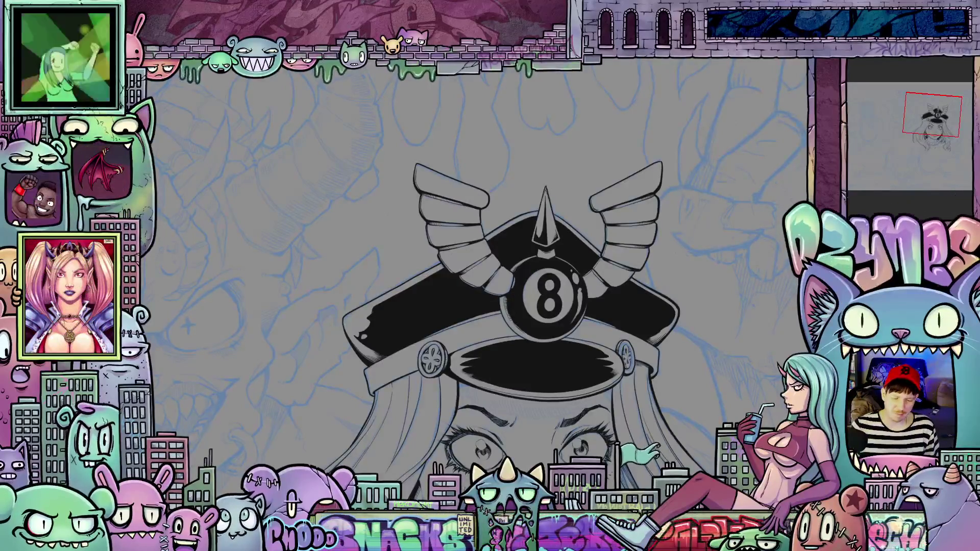
scroll(510, 307, "down", 3)
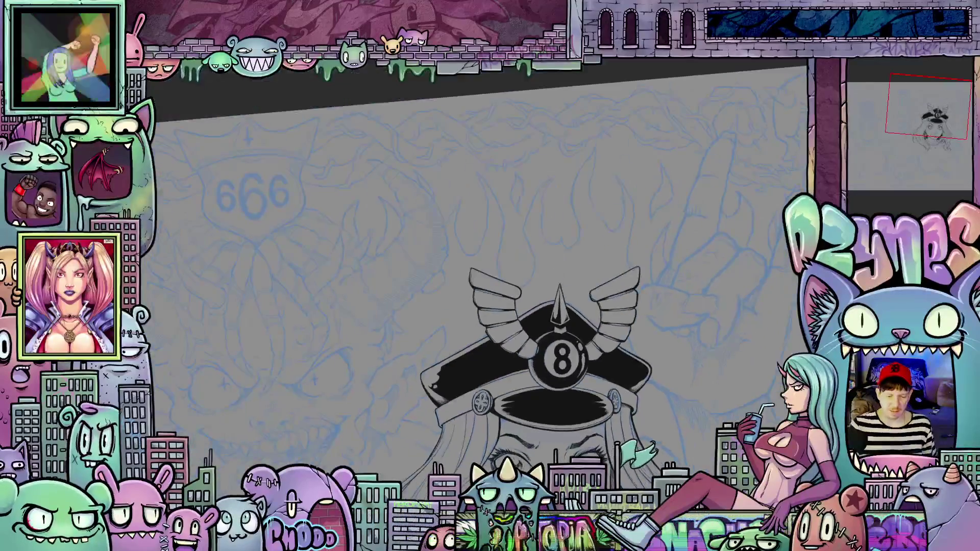
mouse_move(627, 535)
left_mouse_down()
mouse_move(635, 354)
mouse_move(638, 426)
left_mouse_up()
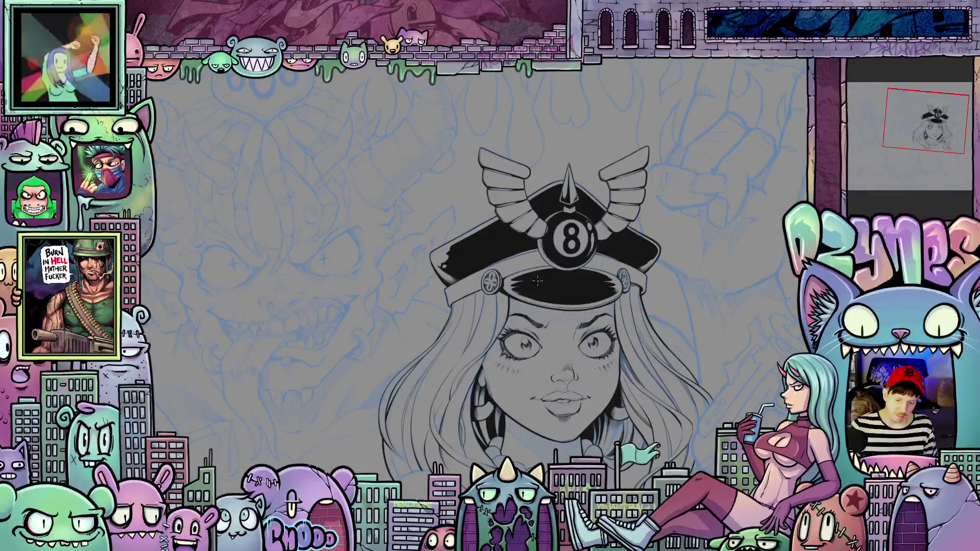
scroll(504, 310, "up", 8)
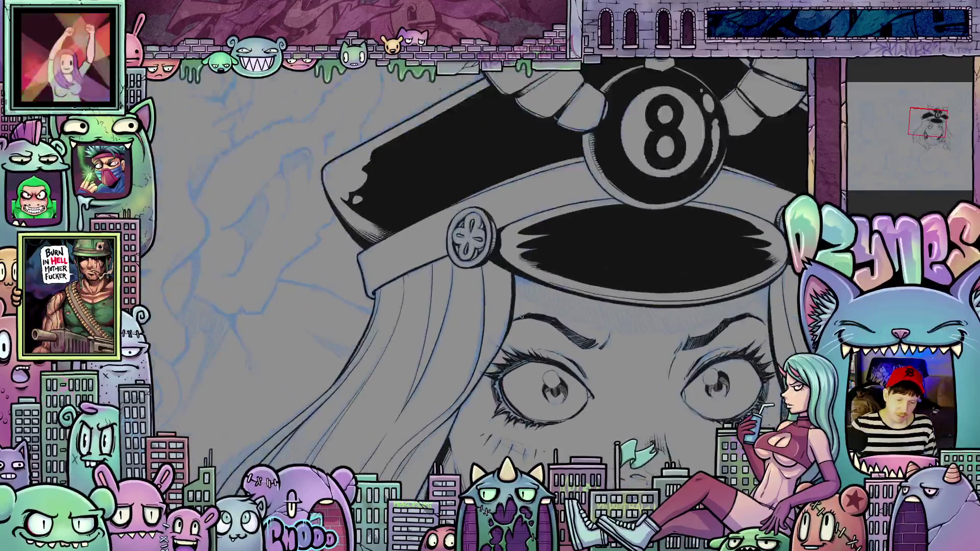
scroll(522, 316, "up", 3)
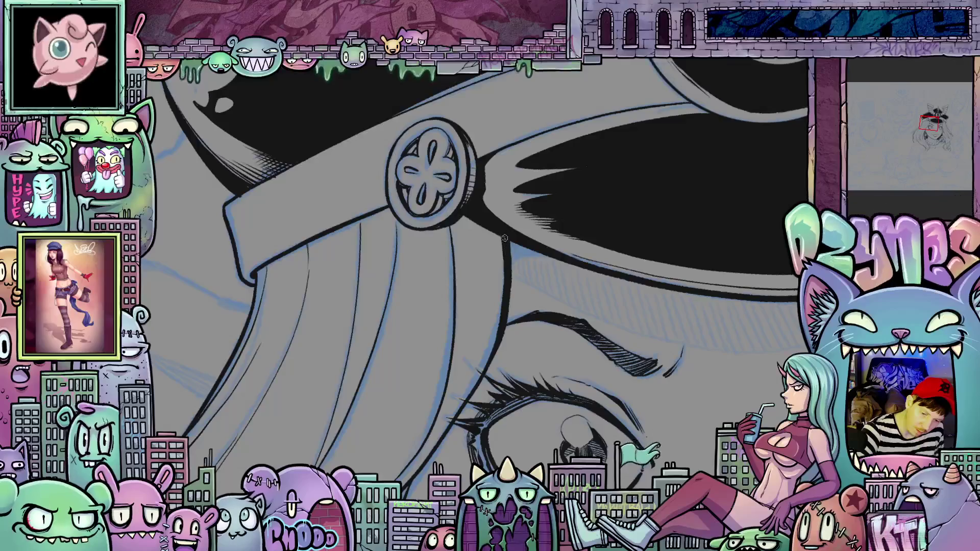
scroll(713, 361, "down", 2)
left_click_drag(713, 360, 578, 287)
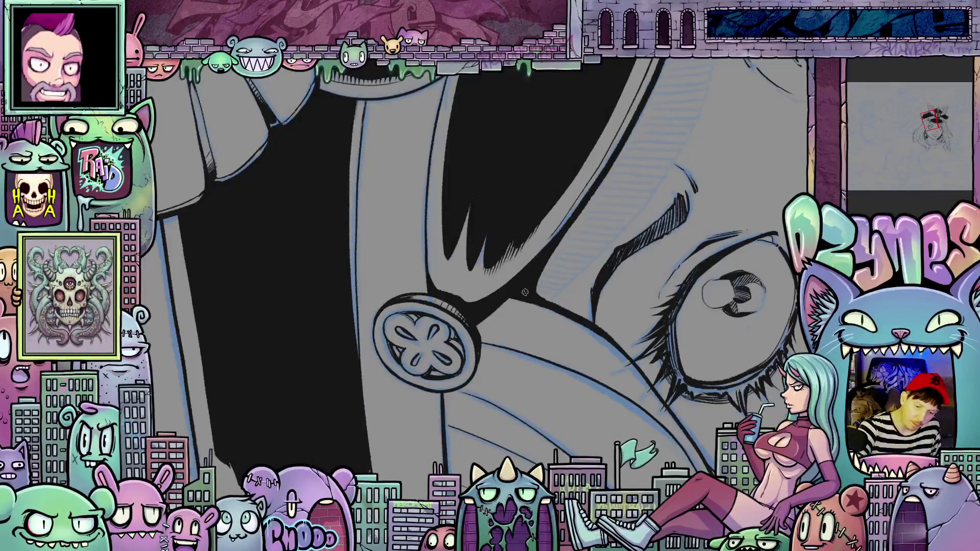
mouse_move(626, 309)
left_mouse_down()
mouse_move(628, 368)
mouse_move(516, 284)
left_mouse_up()
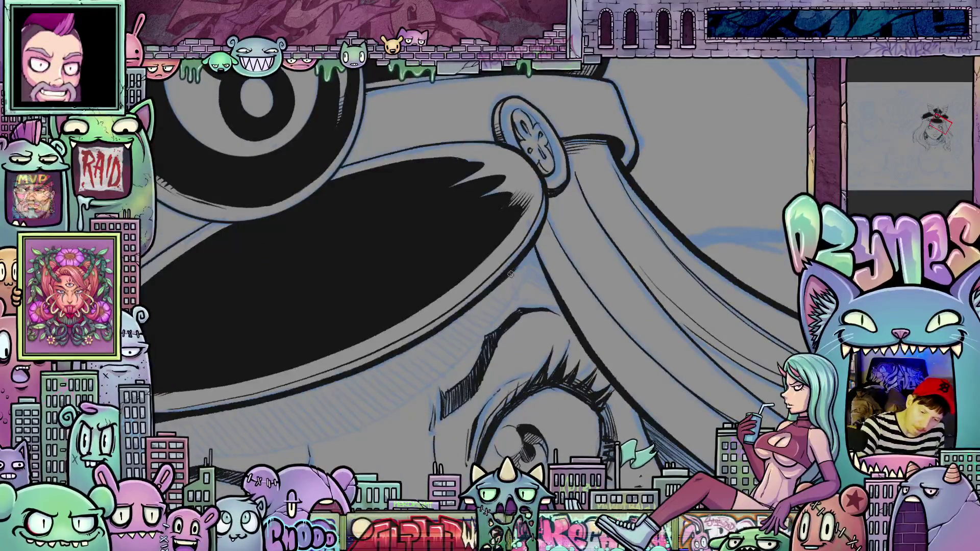
left_click_drag(548, 281, 544, 318)
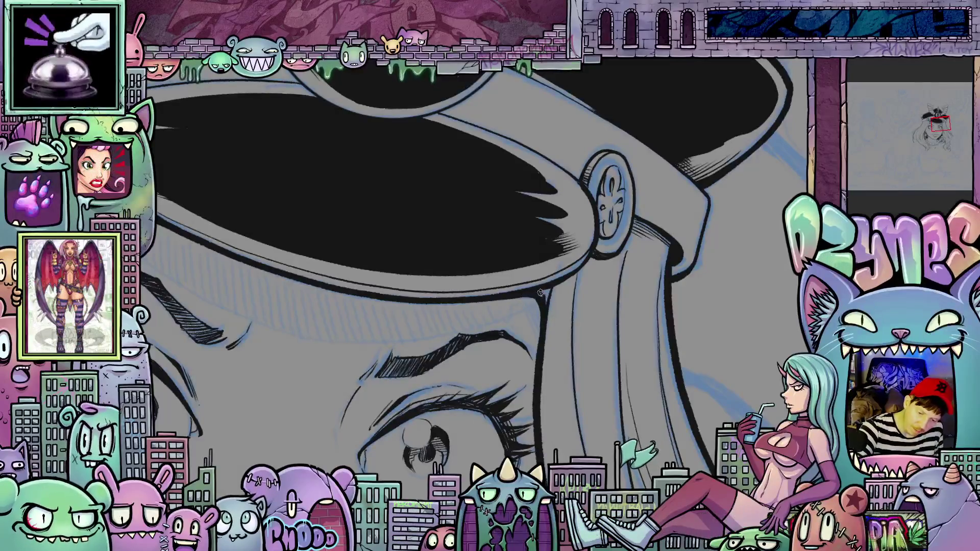
left_click_drag(554, 324, 492, 311)
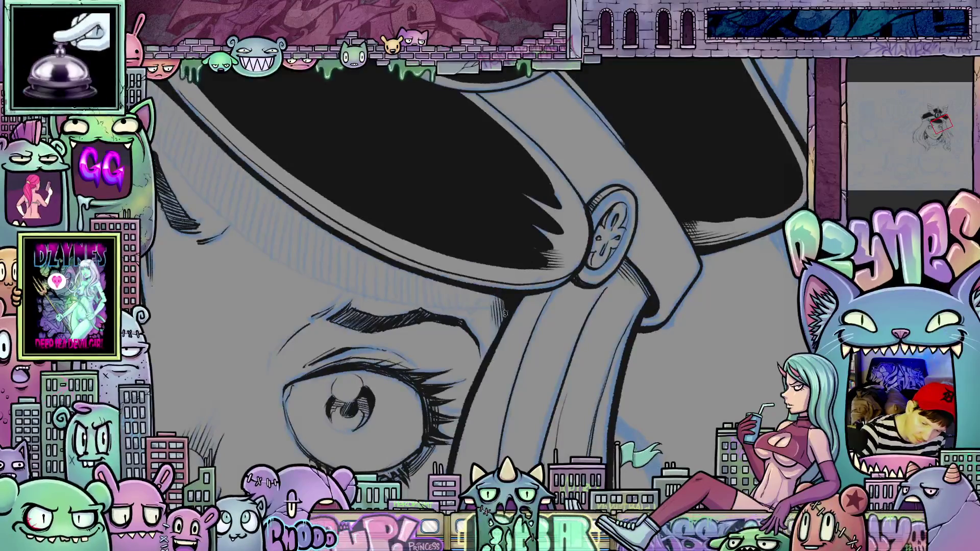
mouse_move(472, 398)
left_mouse_down()
mouse_move(464, 390)
mouse_move(569, 411)
mouse_move(459, 355)
left_mouse_up()
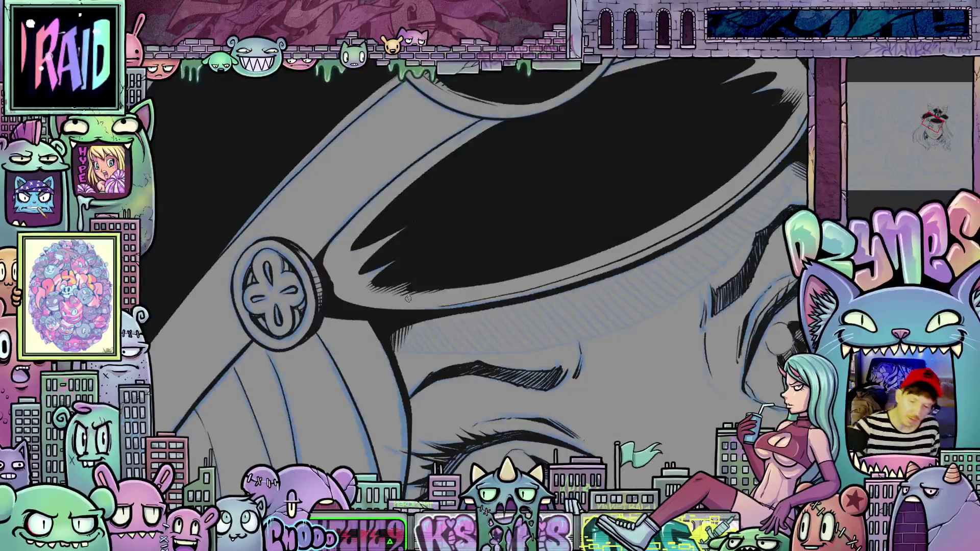
scroll(408, 298, "down", 5)
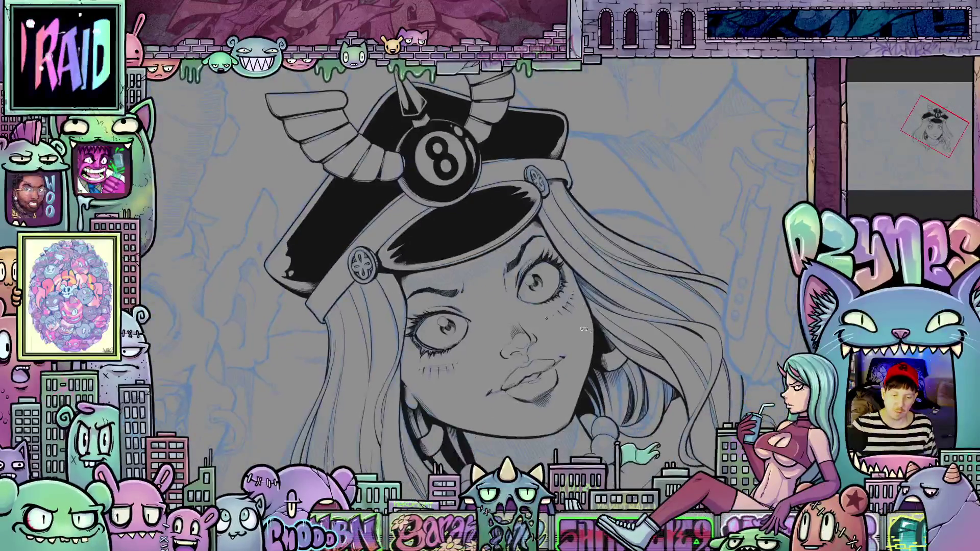
left_click_drag(583, 329, 583, 438)
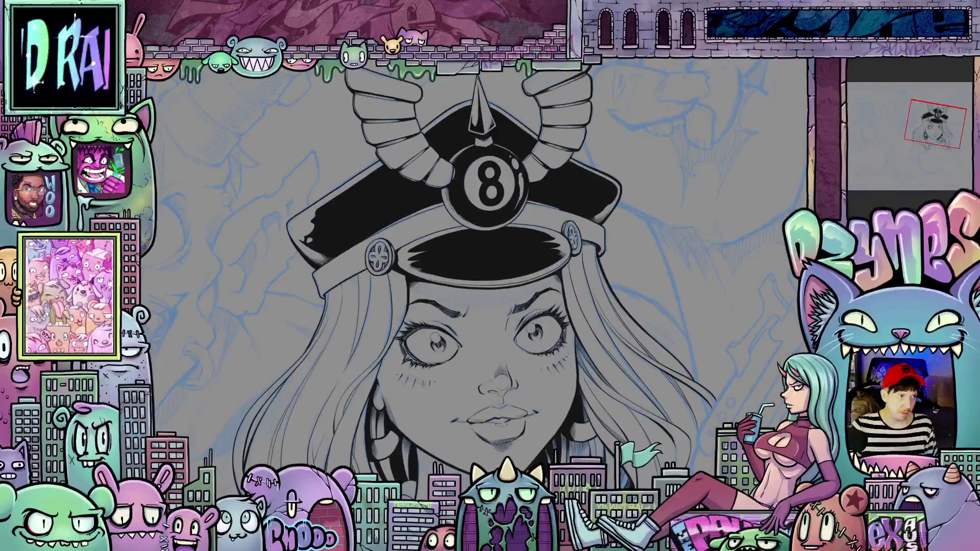
scroll(510, 291, "up", 2)
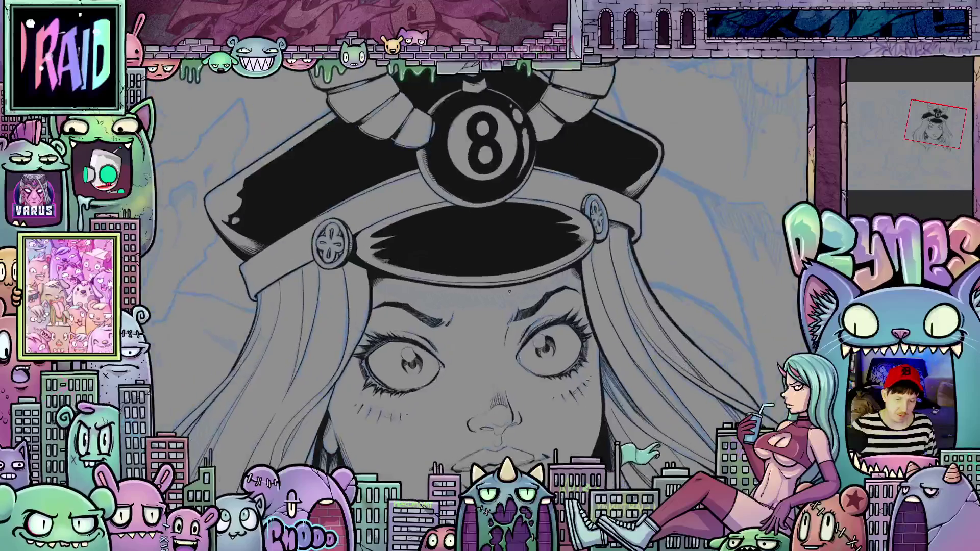
scroll(509, 291, "up", 2)
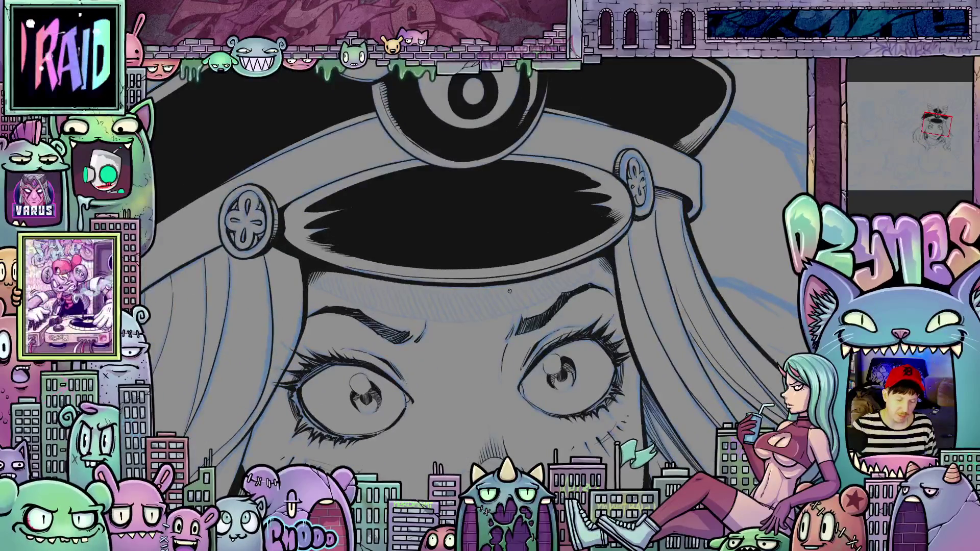
scroll(589, 333, "down", 3)
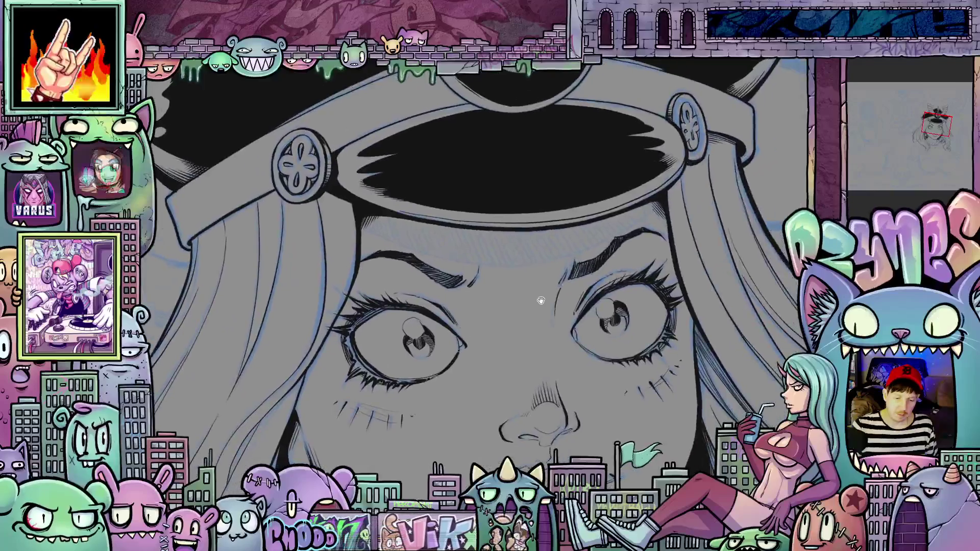
scroll(551, 313, "up", 2)
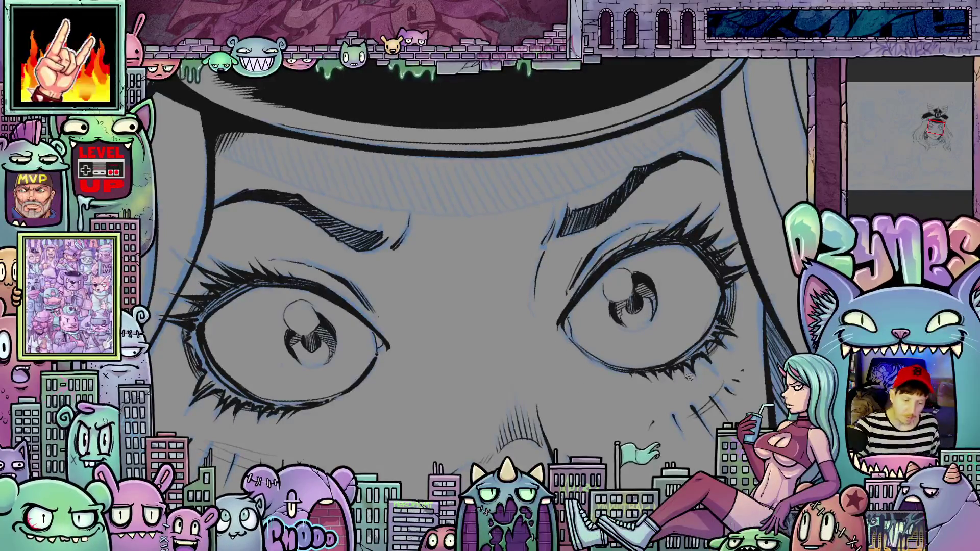
mouse_move(685, 386)
left_mouse_down()
mouse_move(671, 408)
mouse_move(466, 510)
left_mouse_up()
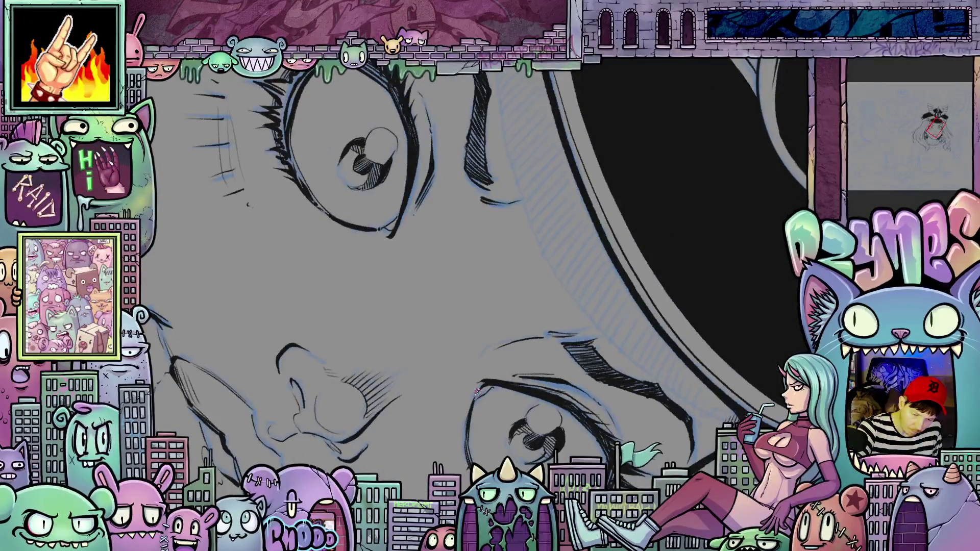
key("ctrl+@")
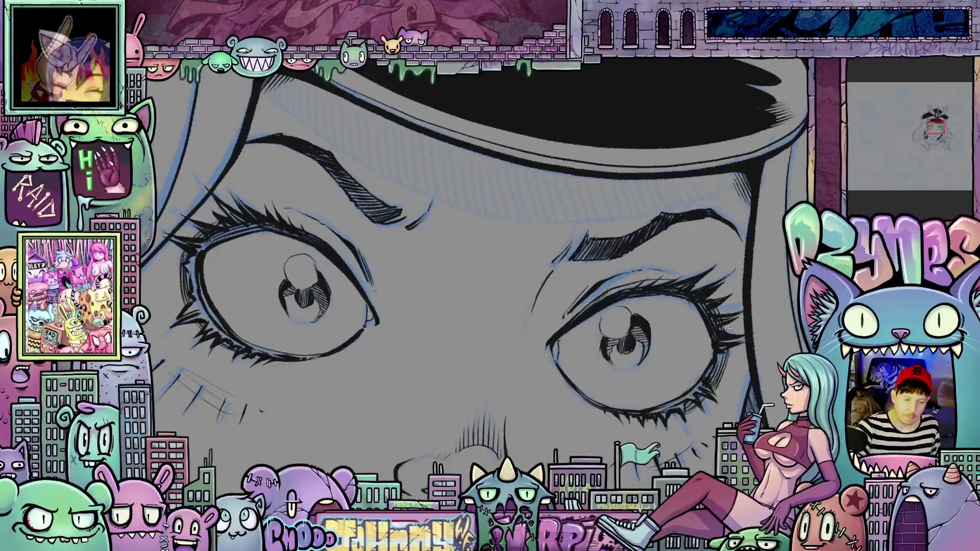
scroll(709, 326, "up", 2)
scroll(708, 334, "down", 1)
left_click_drag(708, 335, 530, 420)
scroll(658, 362, "up", 2)
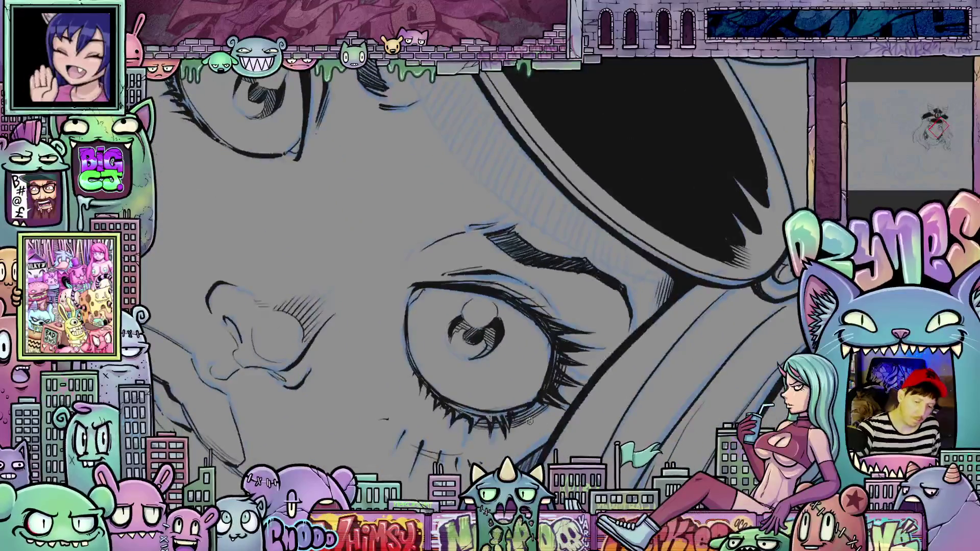
scroll(575, 445, "down", 2)
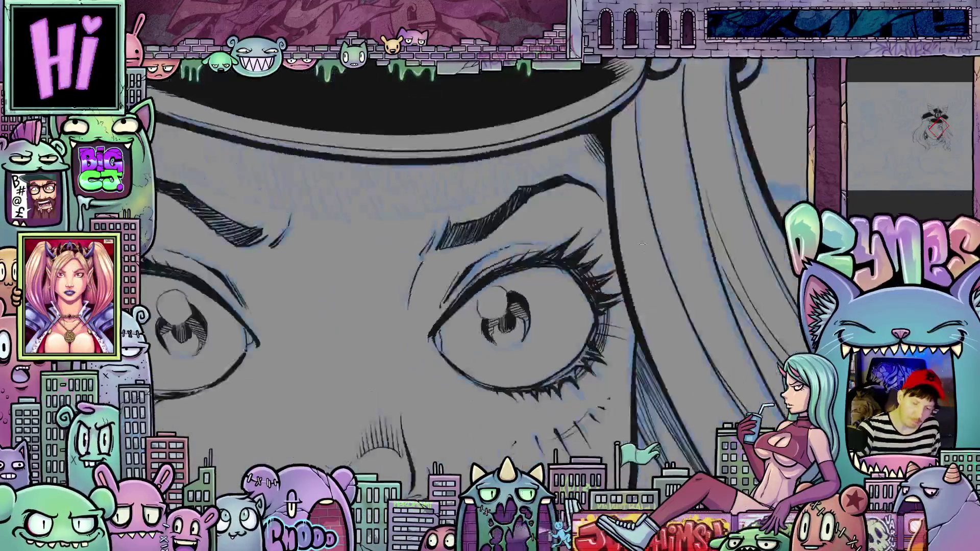
left_click_drag(575, 445, 456, 360)
scroll(456, 360, "up", 2)
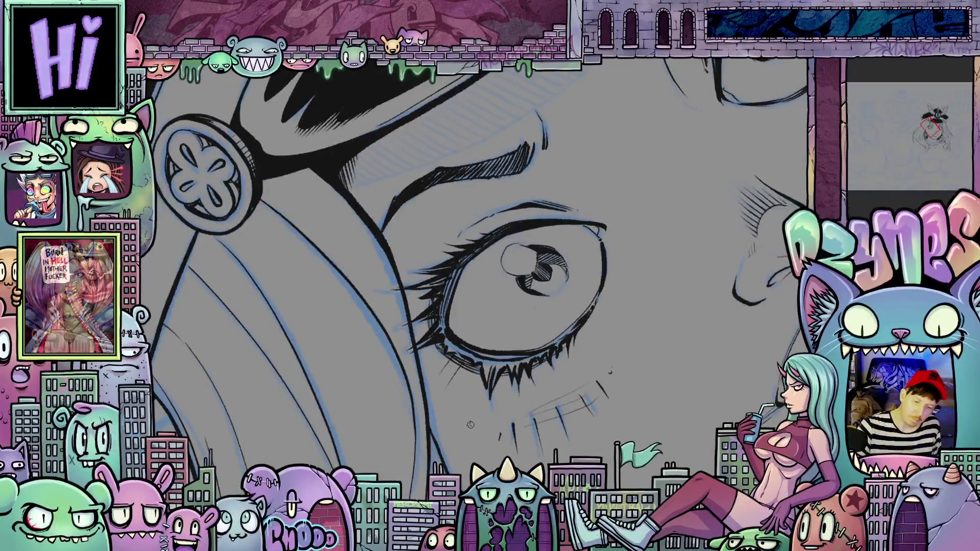
scroll(470, 425, "down", 2)
mouse_move(470, 425)
left_mouse_down()
mouse_move(662, 337)
mouse_move(638, 383)
left_mouse_up()
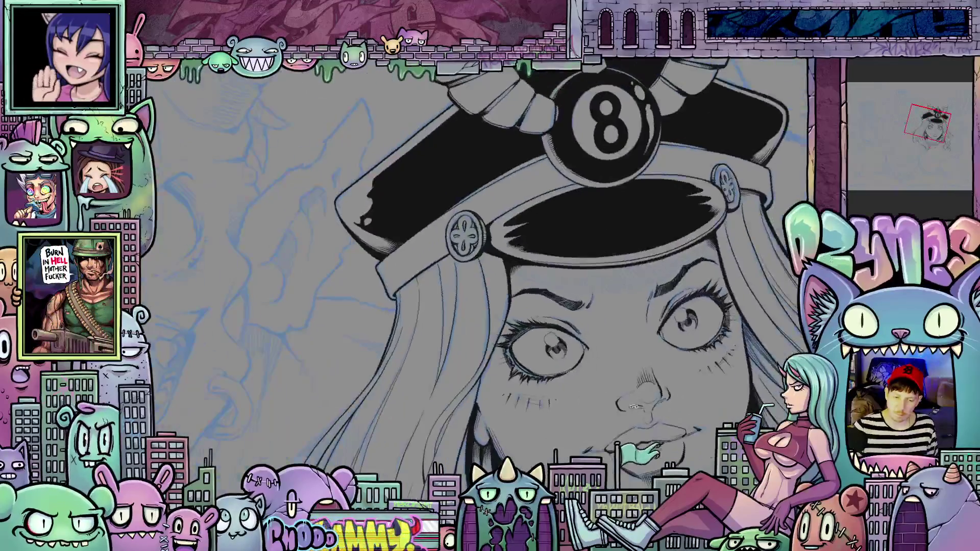
scroll(638, 383, "down", 2)
scroll(638, 383, "up", 2)
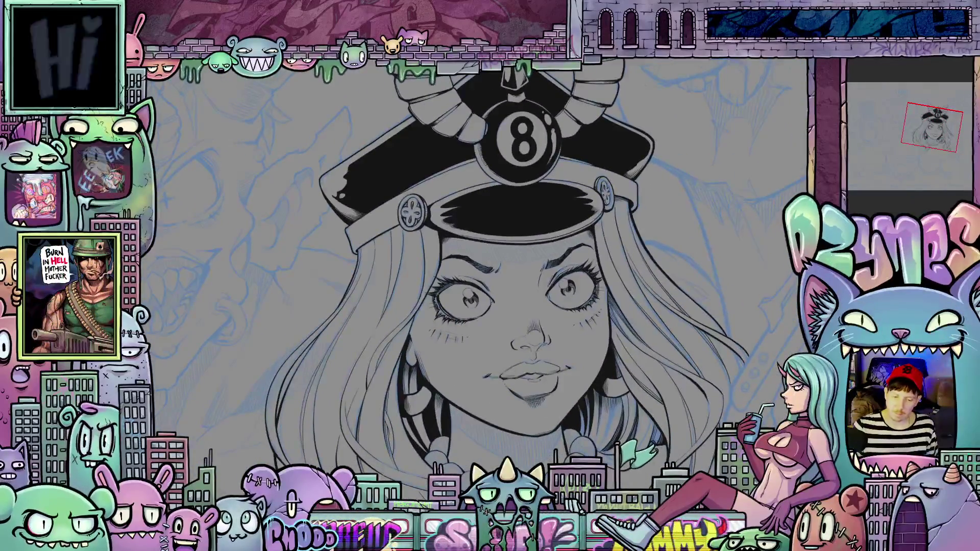
scroll(638, 382, "down", 3)
mouse_move(716, 363)
left_mouse_down()
mouse_move(715, 381)
mouse_move(659, 369)
mouse_move(650, 380)
left_mouse_up()
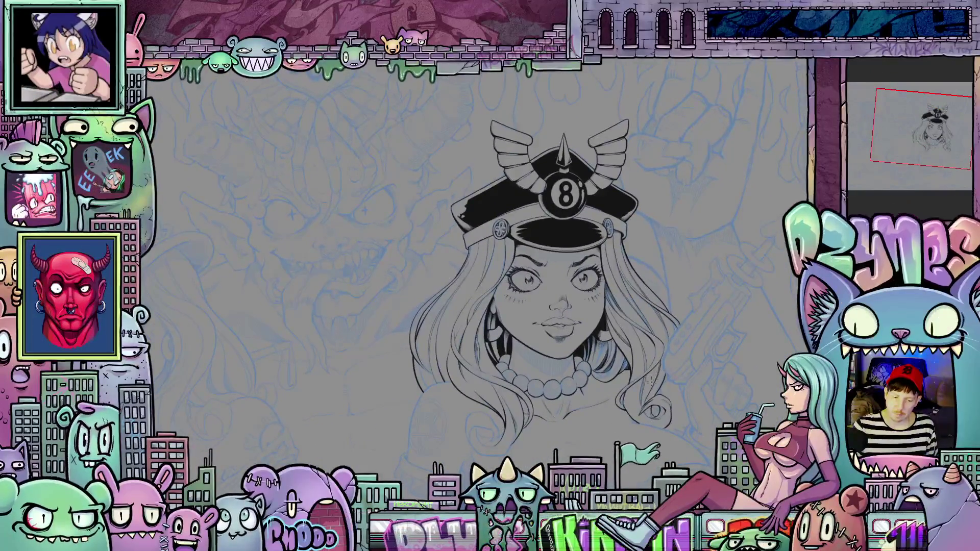
Ink a pearl's highlight circle and short hatch strokes, undoing and redrawing the bad hatching
scroll(581, 390, "up", 8)
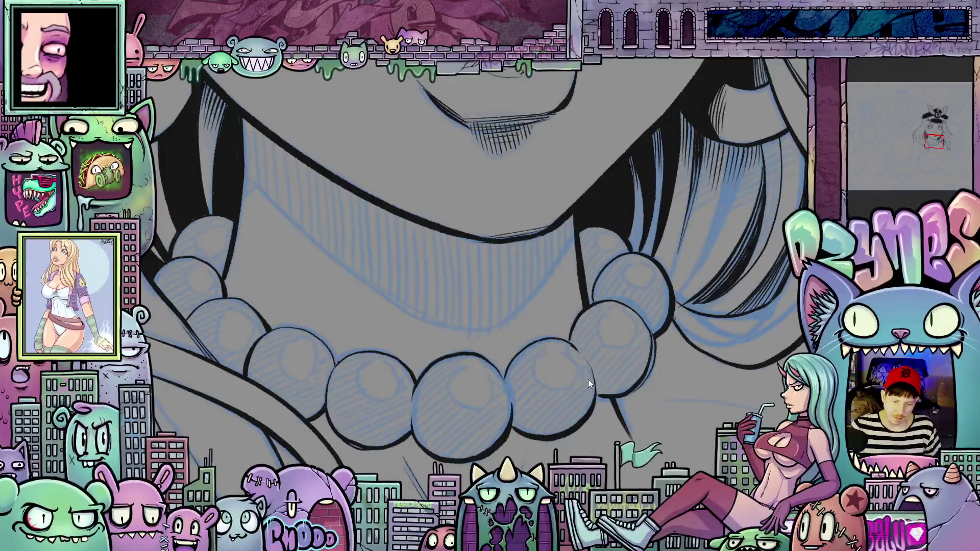
scroll(580, 383, "up", 1)
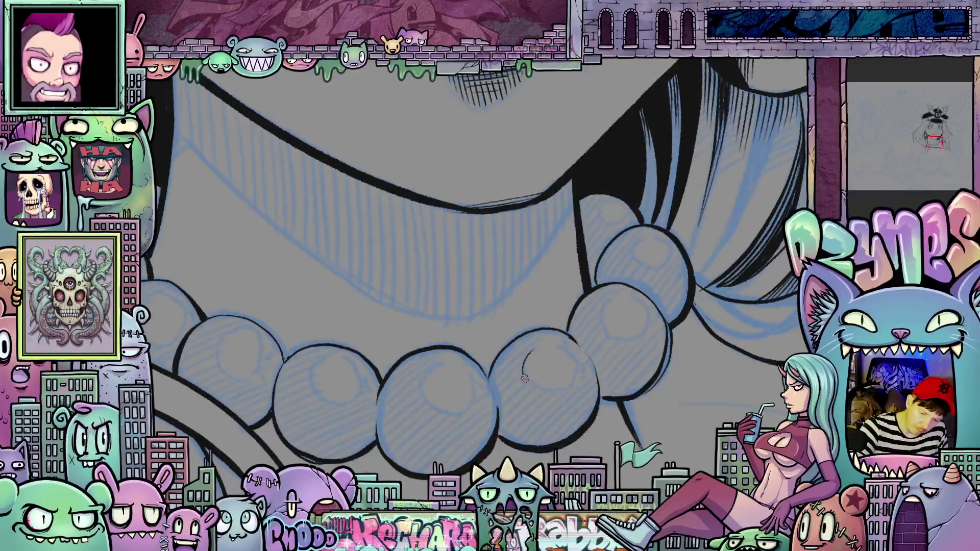
left_click_drag(529, 376, 545, 395)
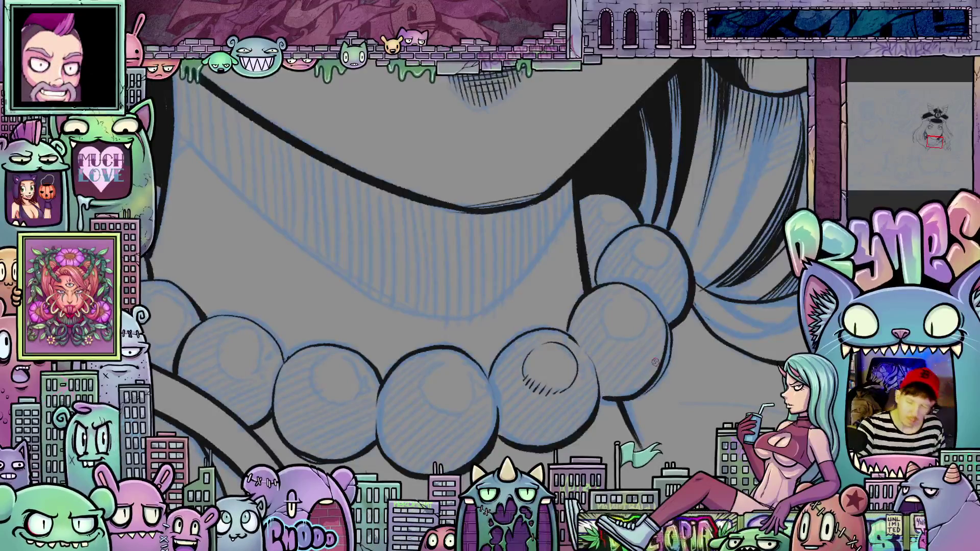
left_click_drag(655, 383, 608, 405)
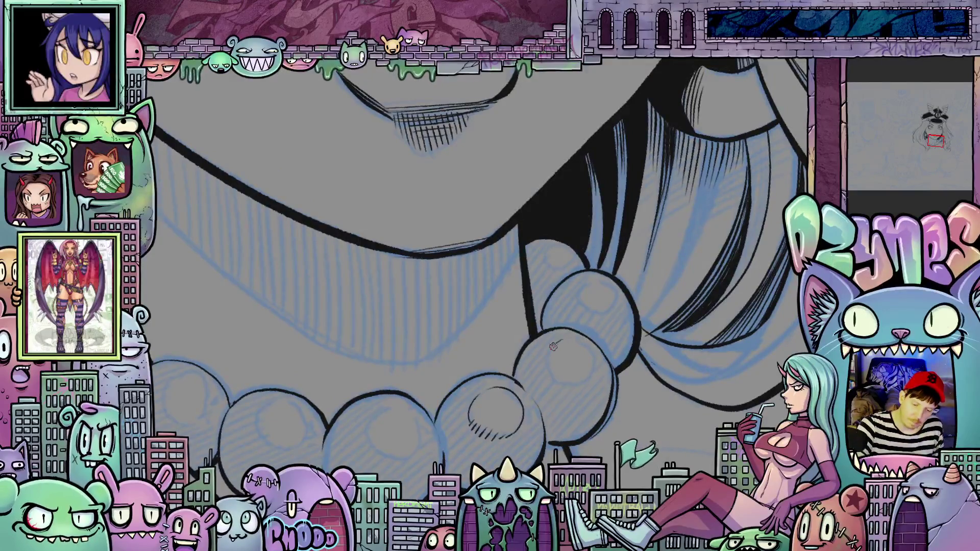
mouse_move(572, 384)
left_mouse_down()
mouse_move(595, 364)
mouse_move(564, 341)
mouse_move(552, 364)
left_mouse_up()
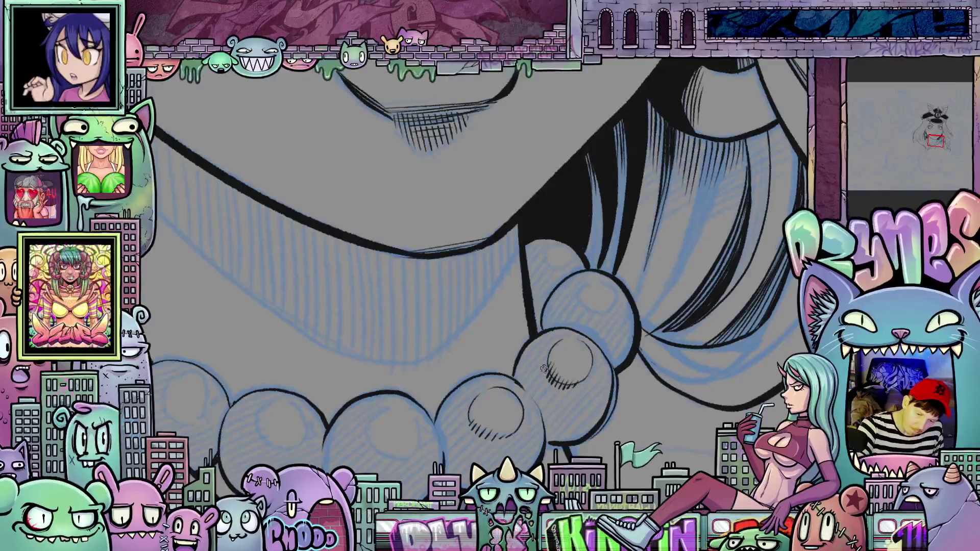
key("r")
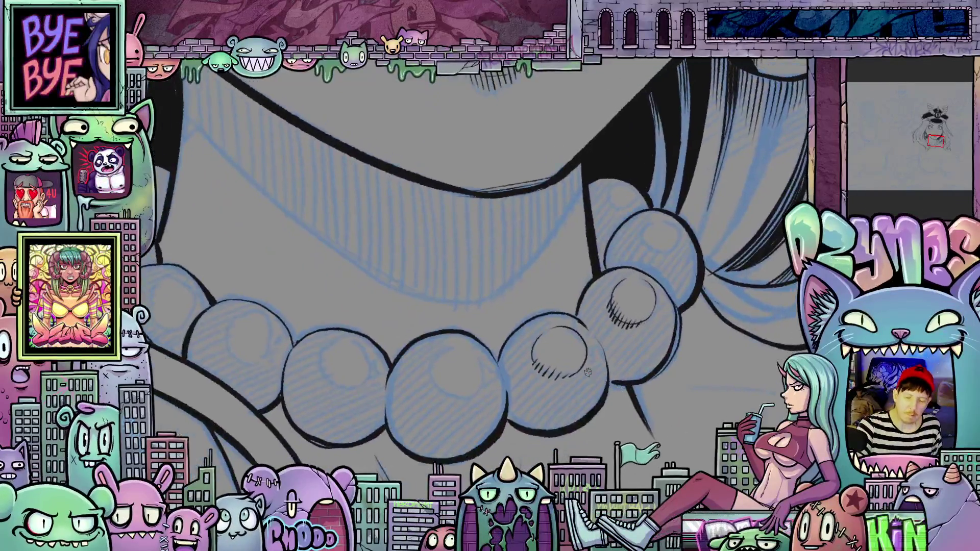
left_click_drag(545, 364, 539, 367)
key("ctrl+z")
key("ctrl+z")
key("ctrl+z")
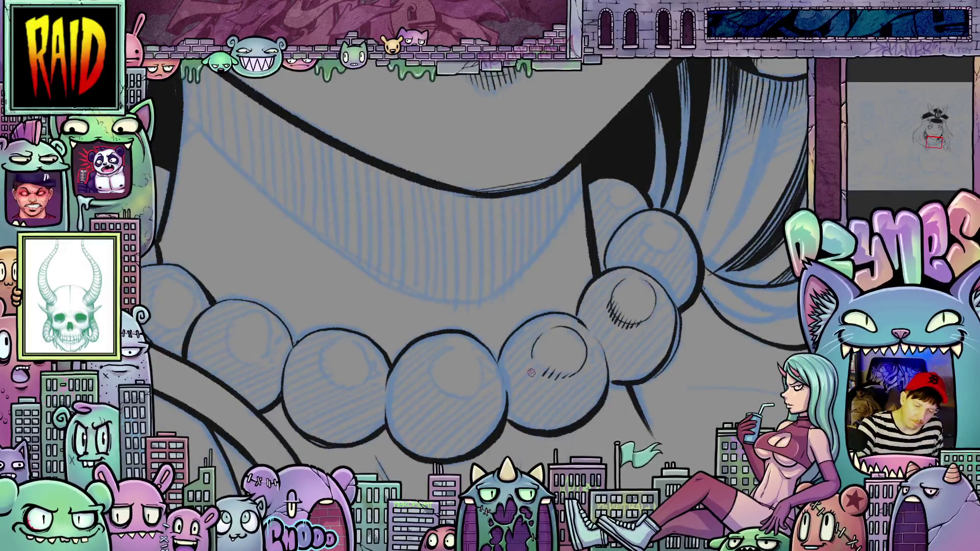
key("ctrl+z")
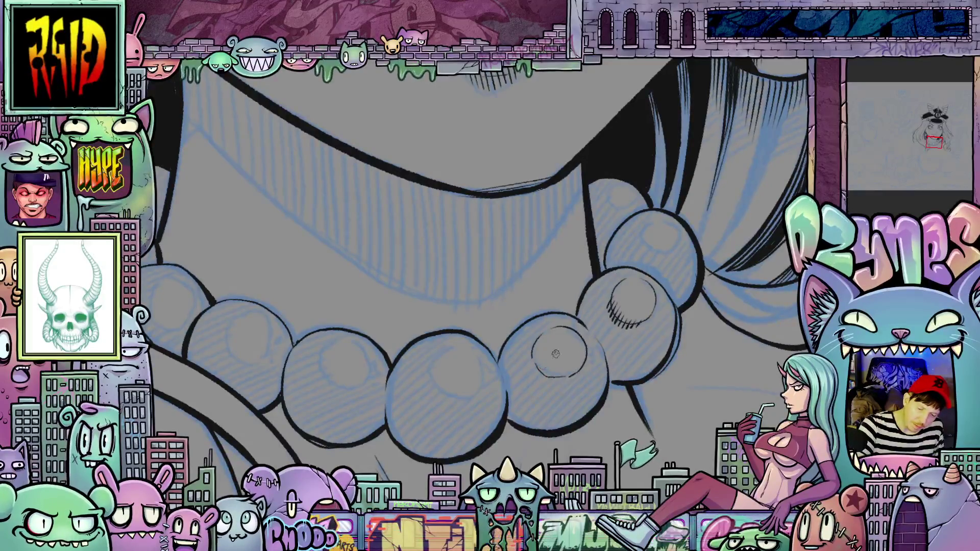
mouse_move(541, 355)
left_mouse_down()
mouse_move(532, 369)
mouse_move(542, 380)
left_mouse_up()
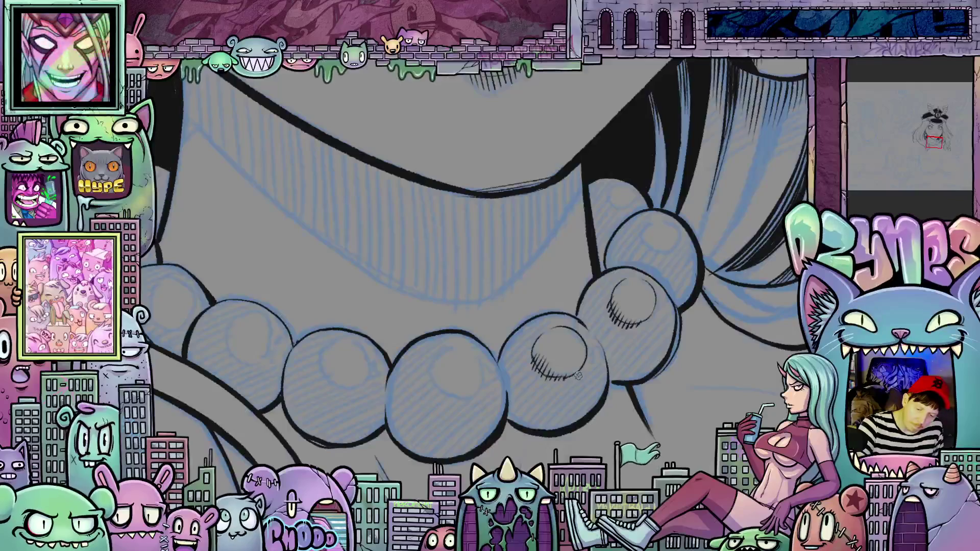
Trace a bead's upper-left edge and hatch along its left side
scroll(558, 430, "up", 4)
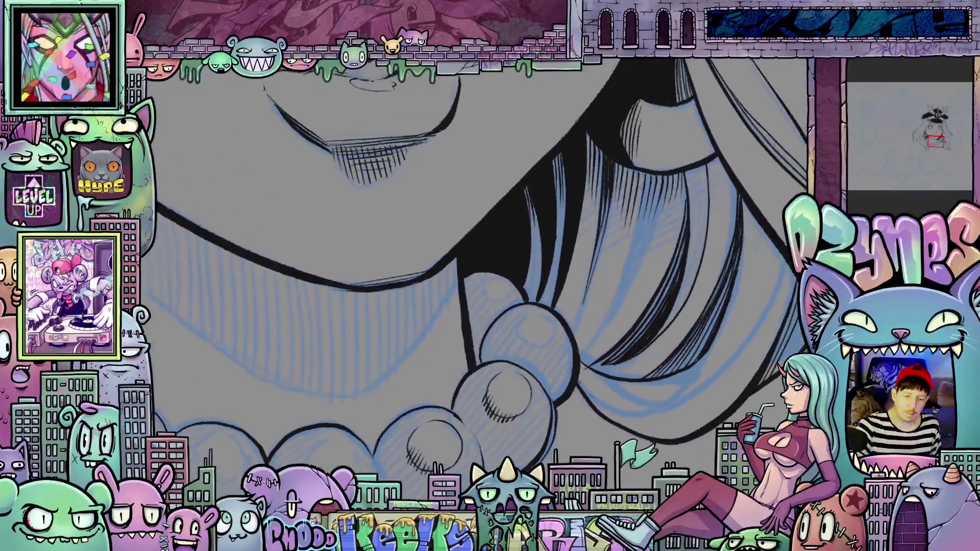
mouse_move(530, 324)
left_mouse_down()
mouse_move(528, 312)
mouse_move(520, 323)
mouse_move(532, 345)
left_mouse_up()
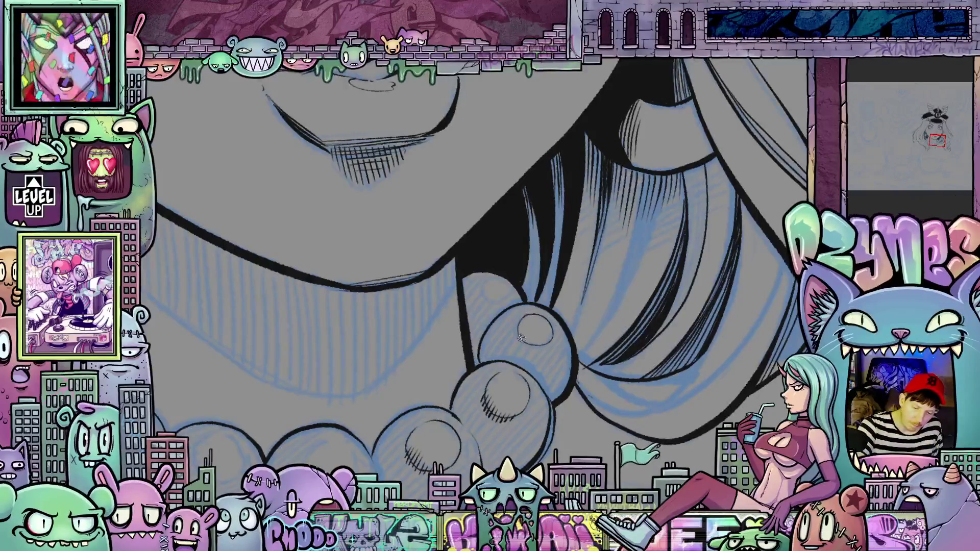
left_click_drag(518, 338, 522, 345)
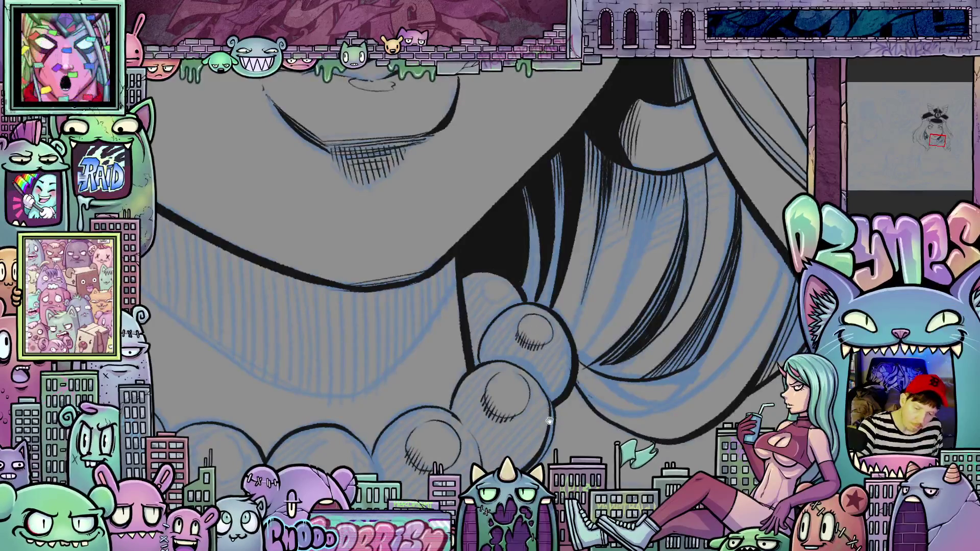
Ink a full highlight circle with hatch strokes on the central pearl
left_click_drag(549, 421, 603, 447)
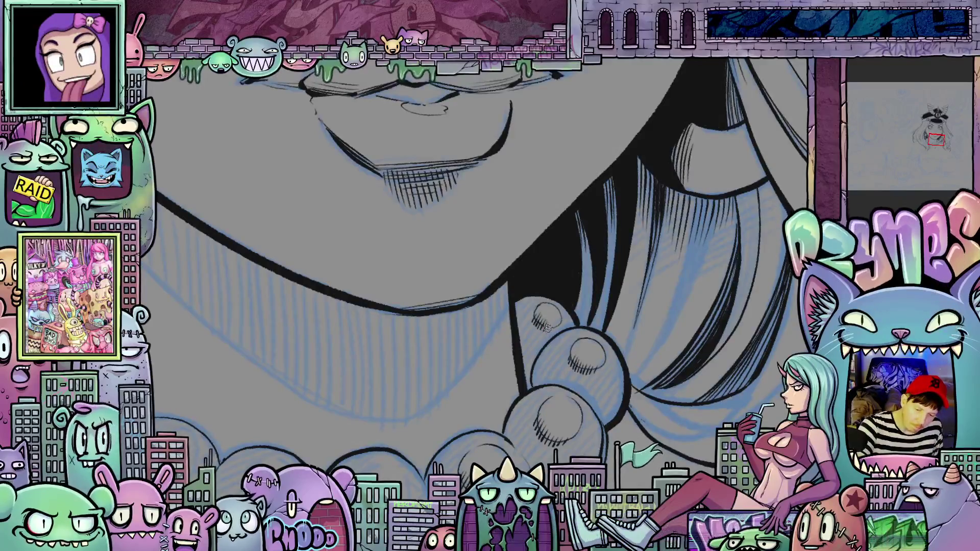
mouse_move(593, 480)
left_mouse_down()
mouse_move(621, 404)
mouse_move(610, 399)
left_mouse_up()
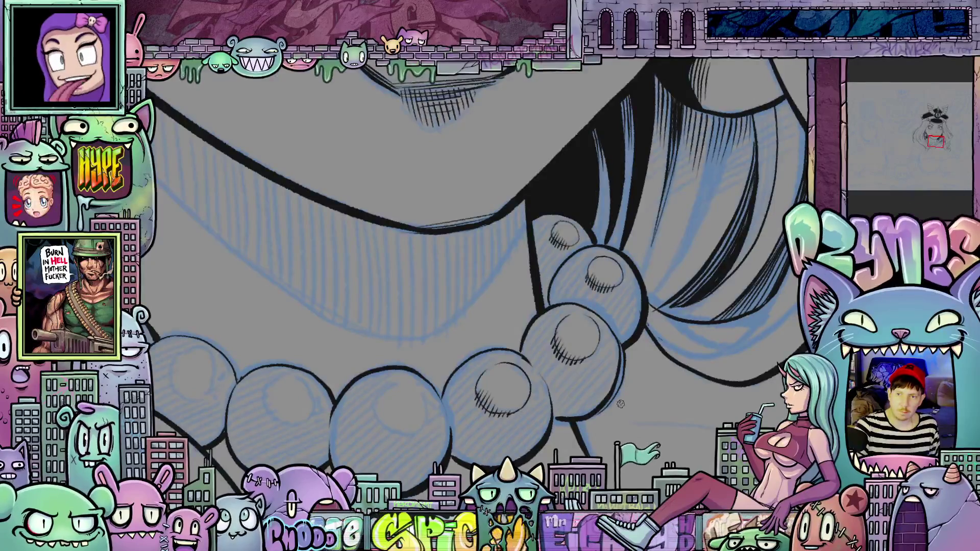
mouse_move(627, 392)
left_mouse_down()
mouse_move(607, 383)
mouse_move(629, 343)
mouse_move(629, 374)
mouse_move(593, 373)
mouse_move(643, 332)
mouse_move(522, 303)
left_mouse_up()
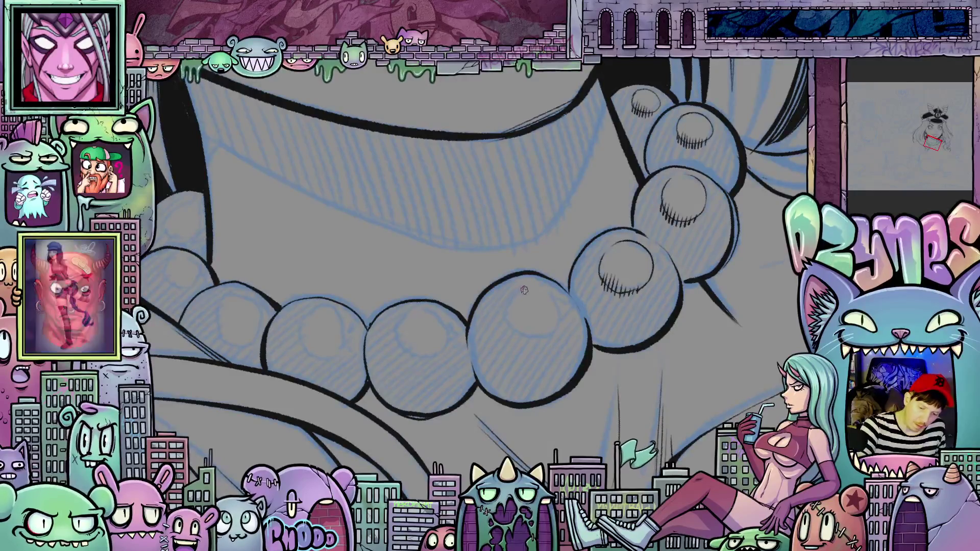
mouse_move(523, 291)
left_mouse_down()
mouse_move(509, 316)
mouse_move(530, 335)
mouse_move(545, 291)
mouse_move(525, 286)
left_mouse_up()
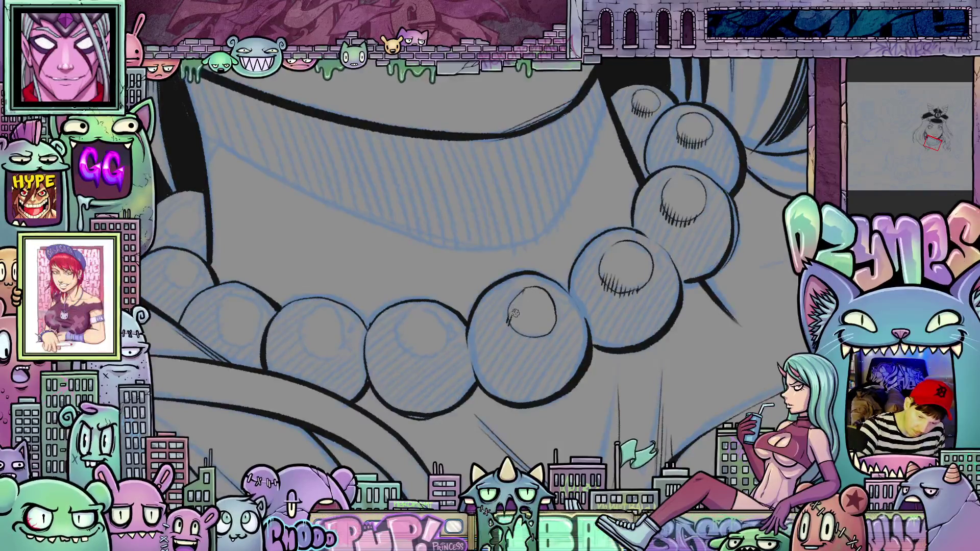
mouse_move(517, 320)
left_mouse_down()
mouse_move(522, 340)
mouse_move(528, 332)
mouse_move(587, 358)
mouse_move(571, 359)
left_mouse_up()
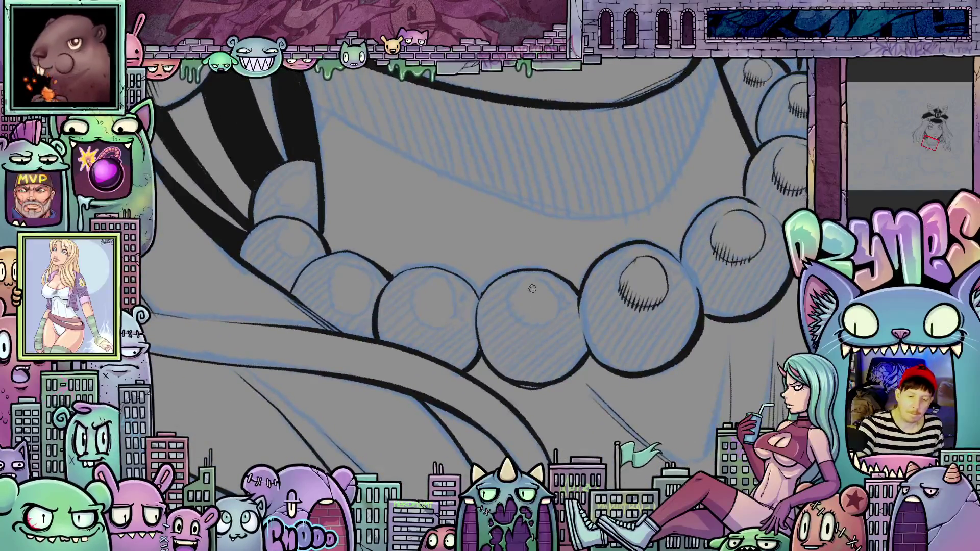
mouse_move(527, 319)
left_mouse_down()
mouse_move(545, 322)
mouse_move(559, 289)
mouse_move(513, 308)
left_mouse_up()
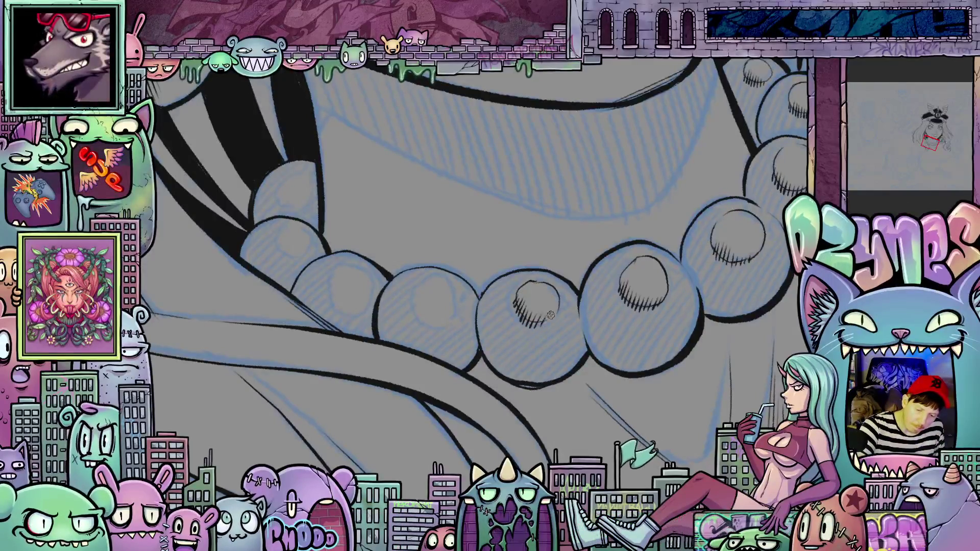
scroll(594, 294, "down", 5)
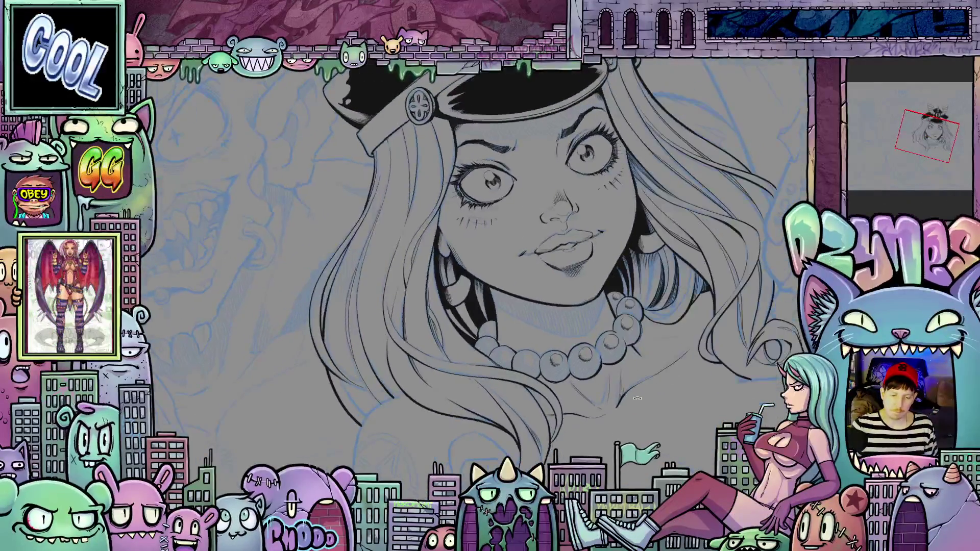
Fill the black hair beside the face and necklace with dark navy
key("-")
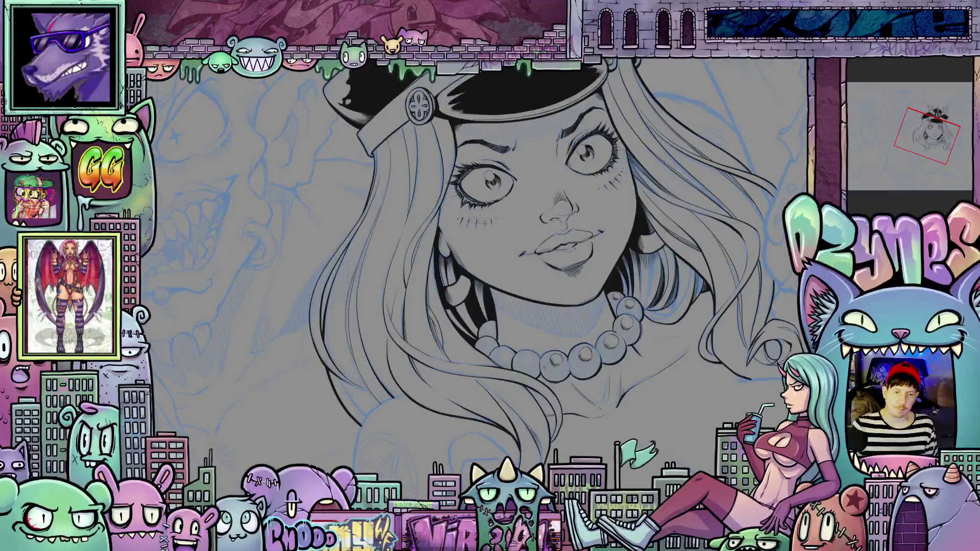
scroll(538, 371, "up", 5)
scroll(538, 371, "up", 3)
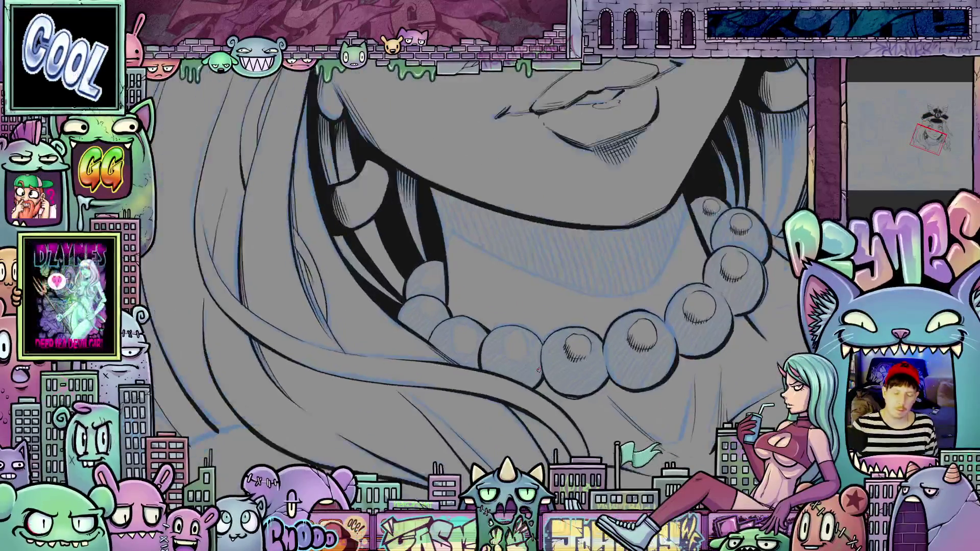
mouse_move(539, 370)
left_mouse_down()
mouse_move(596, 455)
mouse_move(485, 368)
left_mouse_up()
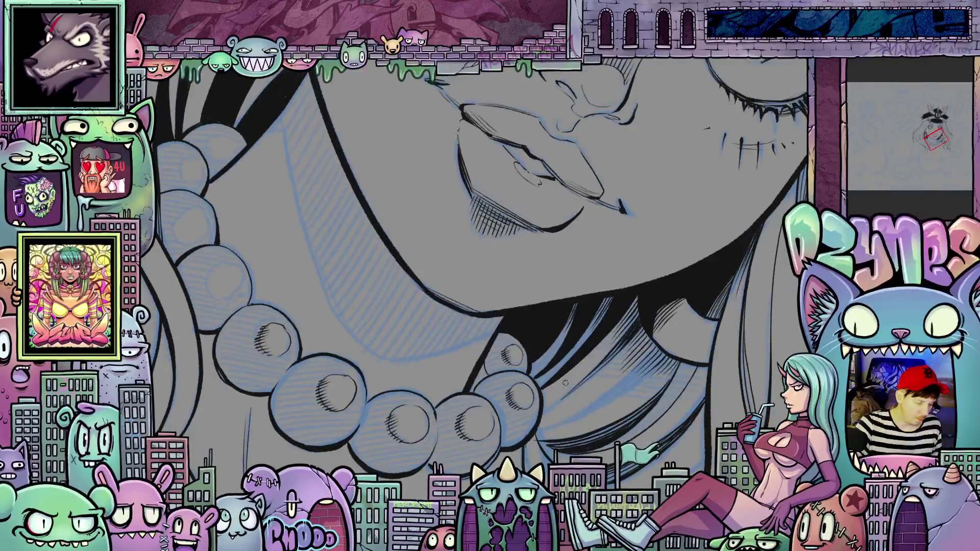
left_click(602, 360)
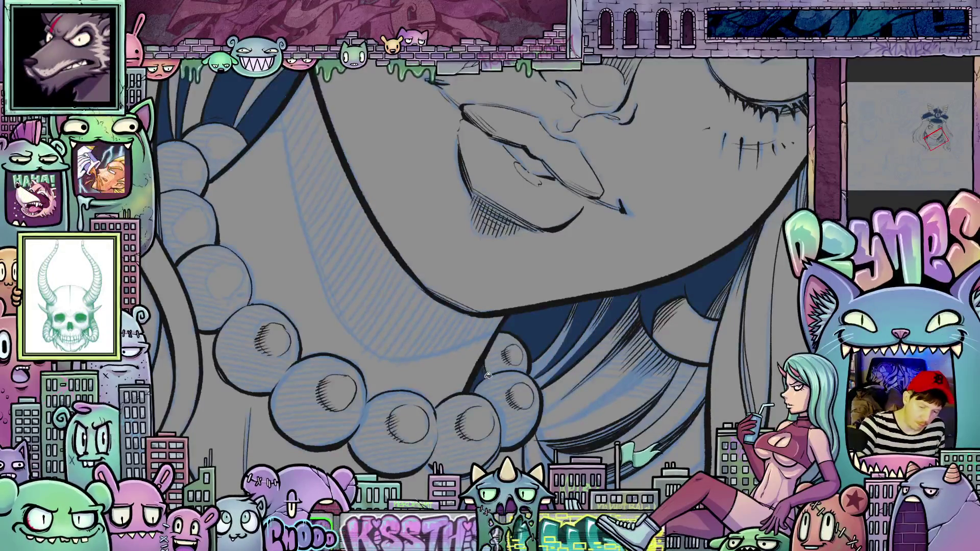
left_click_drag(589, 408, 594, 362)
mouse_move(536, 419)
left_mouse_down()
mouse_move(676, 323)
mouse_move(653, 354)
left_mouse_up()
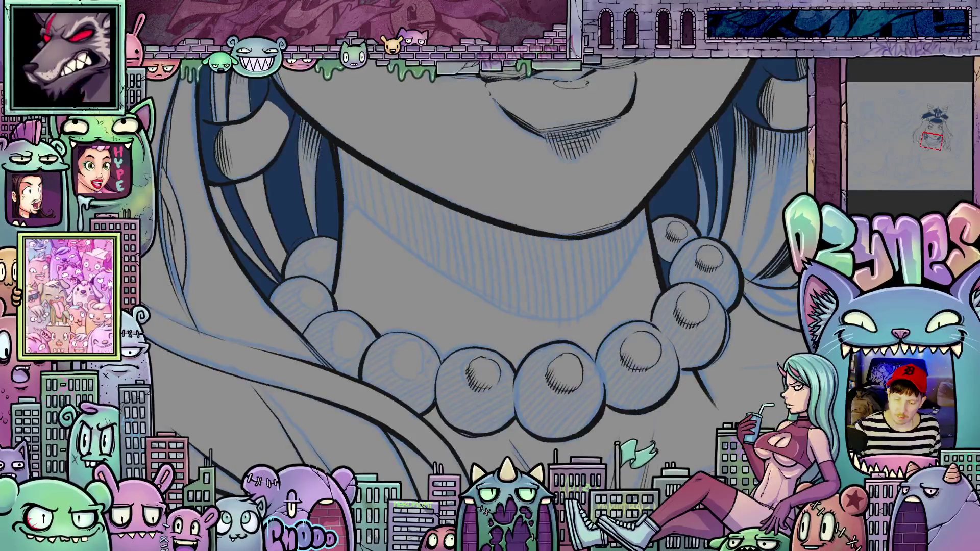
Ink a thin curved line and inner hatching on a small necklace pearl
key("minus")
key("minus")
key("minus")
key("minus")
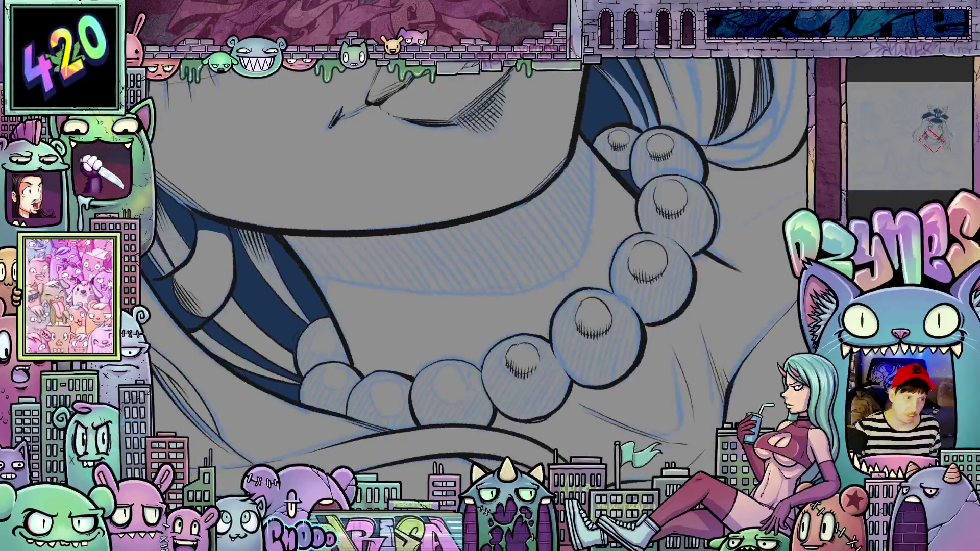
key("ctrl+plus")
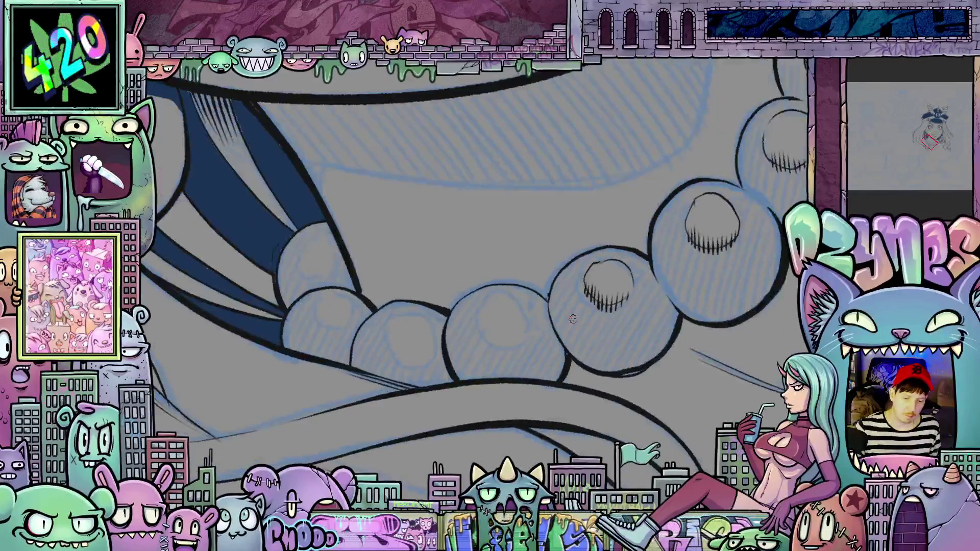
key("ctrl+plus")
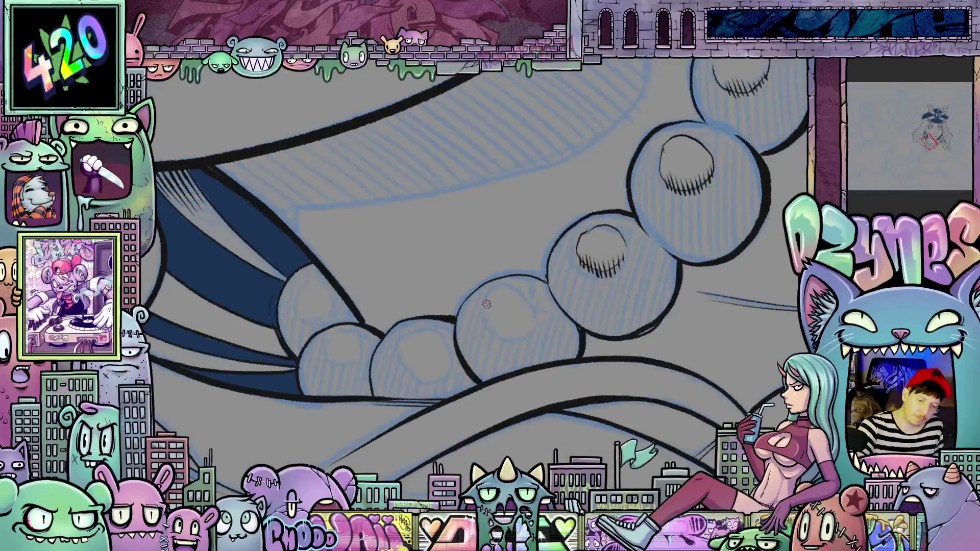
left_click_drag(486, 304, 497, 333)
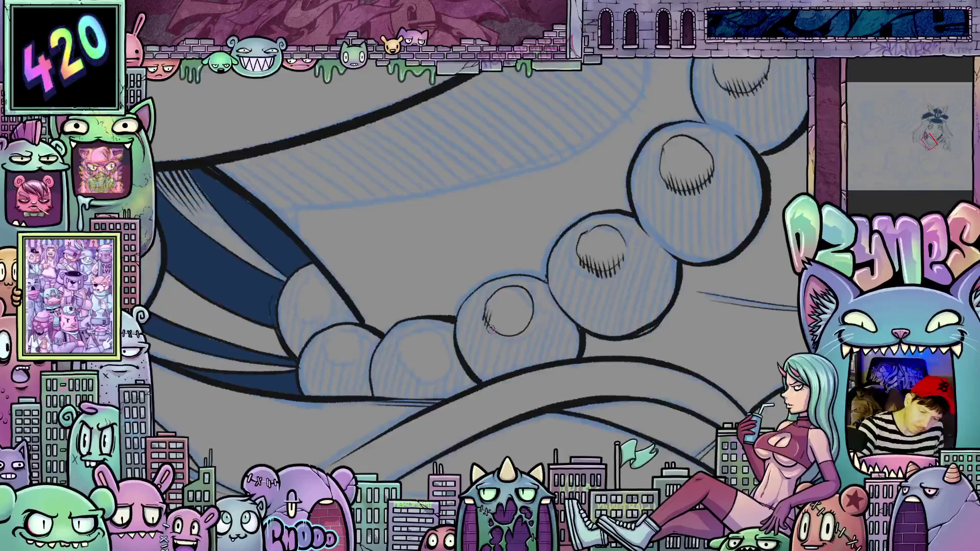
mouse_move(487, 319)
left_mouse_down()
mouse_move(497, 341)
mouse_move(519, 342)
left_mouse_up()
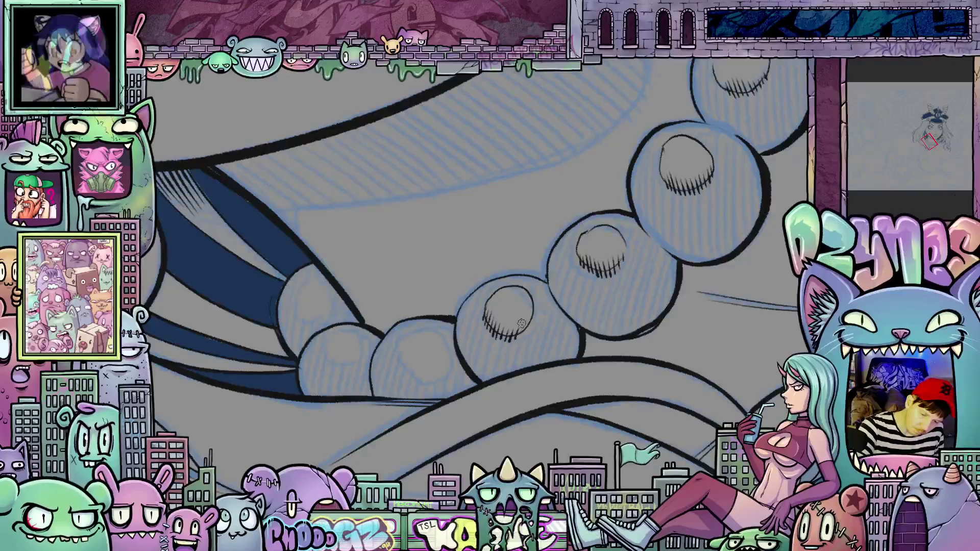
Draw an inner highlight circle and short shadow hatching on the lower-left pearl
left_click_drag(543, 300, 568, 297)
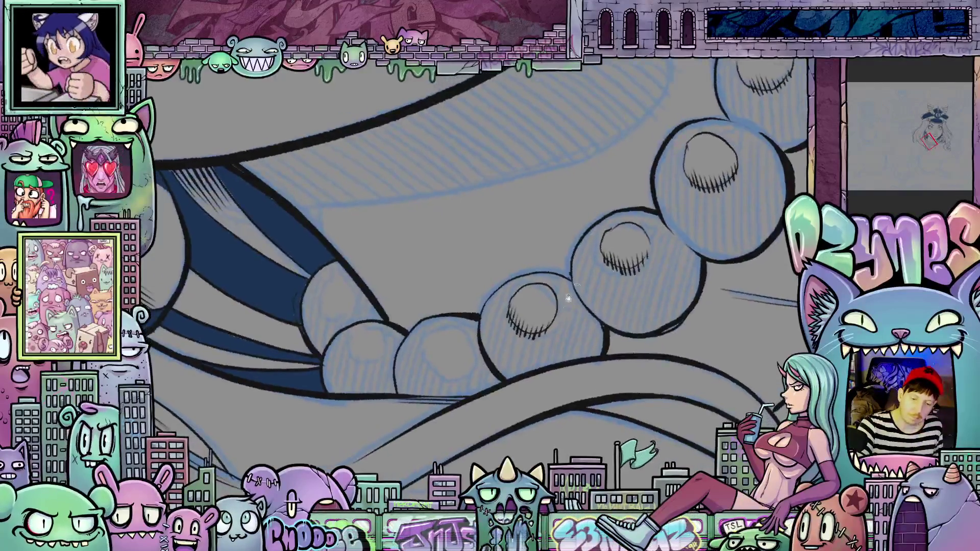
mouse_move(443, 327)
left_mouse_down()
mouse_move(427, 360)
mouse_move(460, 369)
left_mouse_up()
left_click_drag(447, 325, 469, 352)
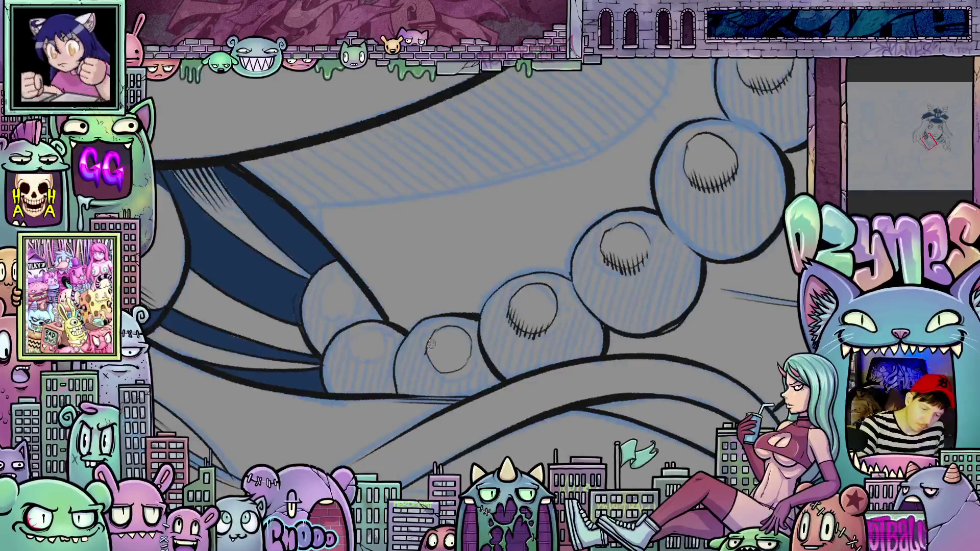
mouse_move(428, 363)
left_mouse_down()
mouse_move(440, 353)
mouse_move(465, 400)
mouse_move(498, 389)
mouse_move(477, 387)
mouse_move(480, 403)
mouse_move(489, 368)
mouse_move(473, 319)
mouse_move(475, 341)
mouse_move(494, 327)
mouse_move(482, 306)
mouse_move(459, 316)
left_mouse_up()
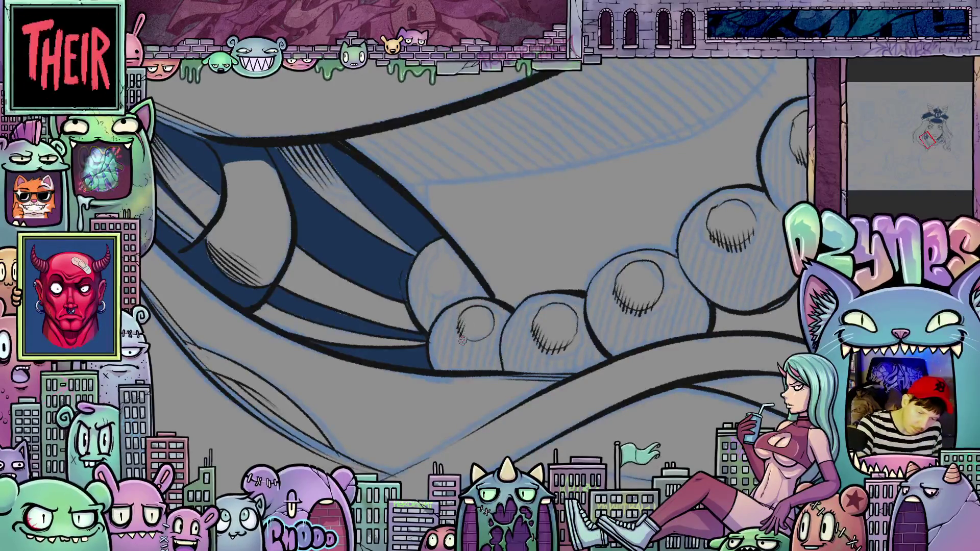
left_click_drag(473, 333, 480, 339)
scroll(516, 338, "up", 2)
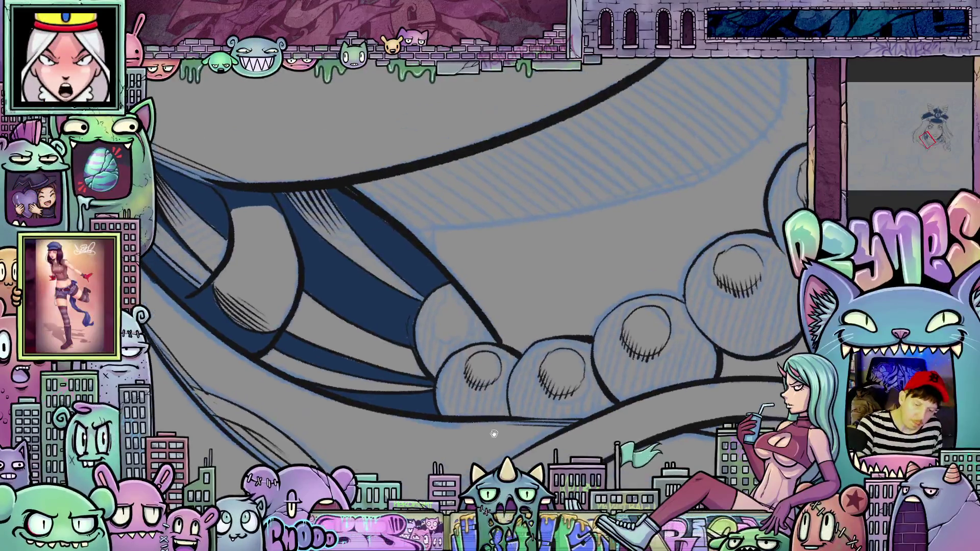
left_click_drag(442, 305, 444, 335)
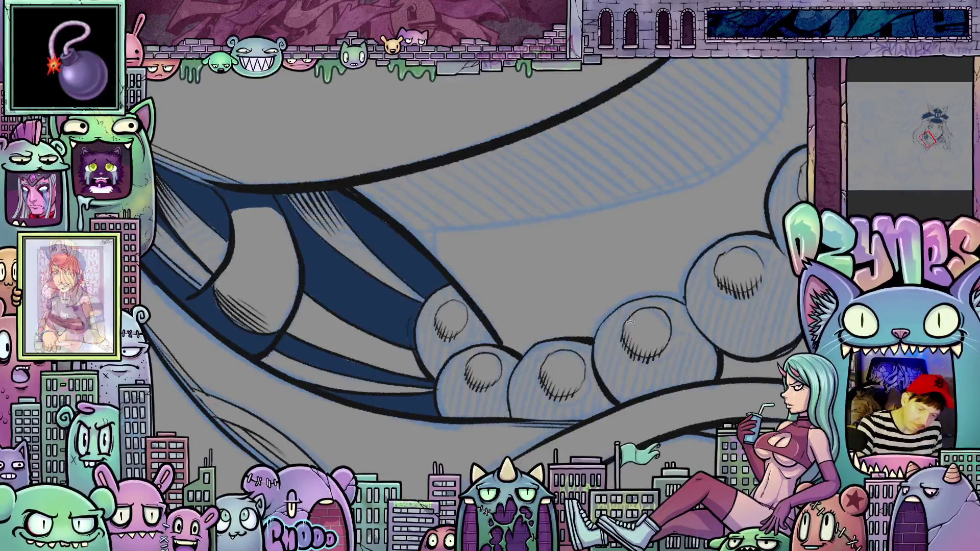
mouse_move(546, 317)
left_mouse_down()
mouse_move(564, 427)
mouse_move(573, 390)
mouse_move(620, 364)
mouse_move(490, 358)
mouse_move(468, 315)
left_mouse_up()
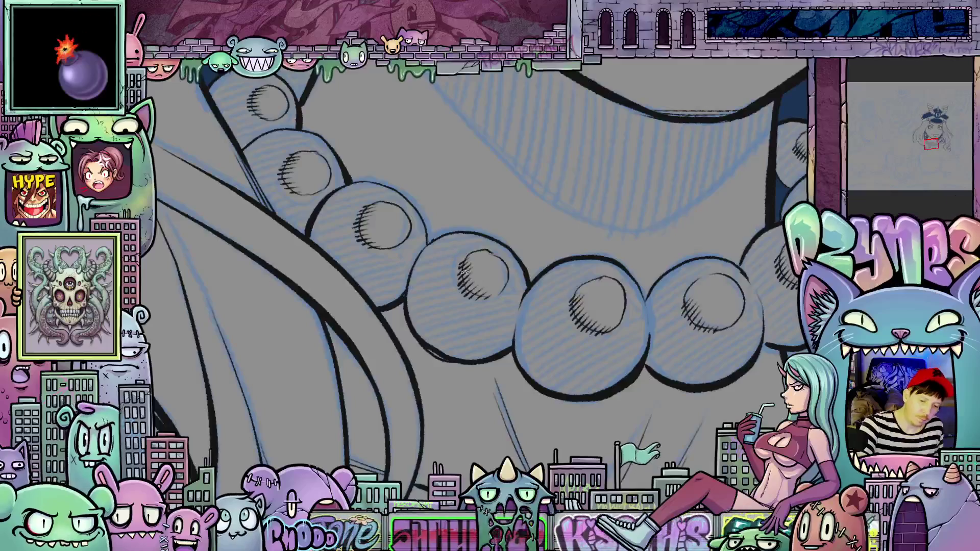
With the necklace levelled, ink a wavy edge down one pearl and fill the central pearl dark navy
left_click_drag(464, 273, 477, 258)
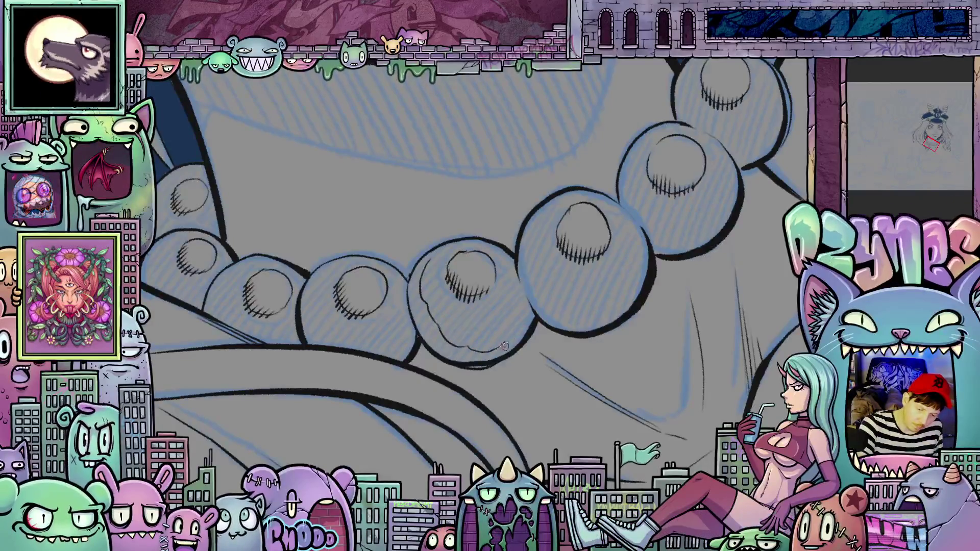
left_click_drag(554, 308, 505, 317)
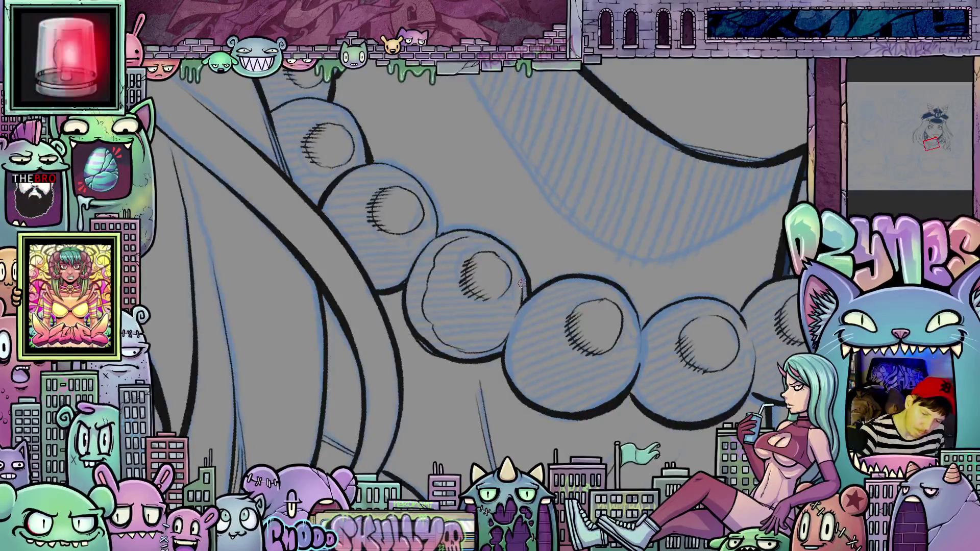
mouse_move(507, 255)
left_mouse_down()
mouse_move(672, 327)
mouse_move(425, 301)
left_mouse_up()
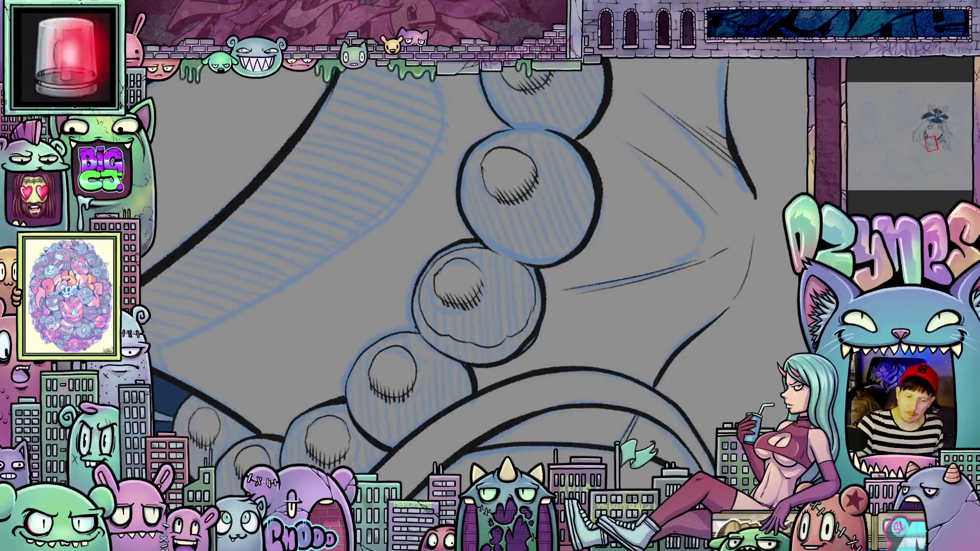
left_click_drag(511, 214, 551, 277)
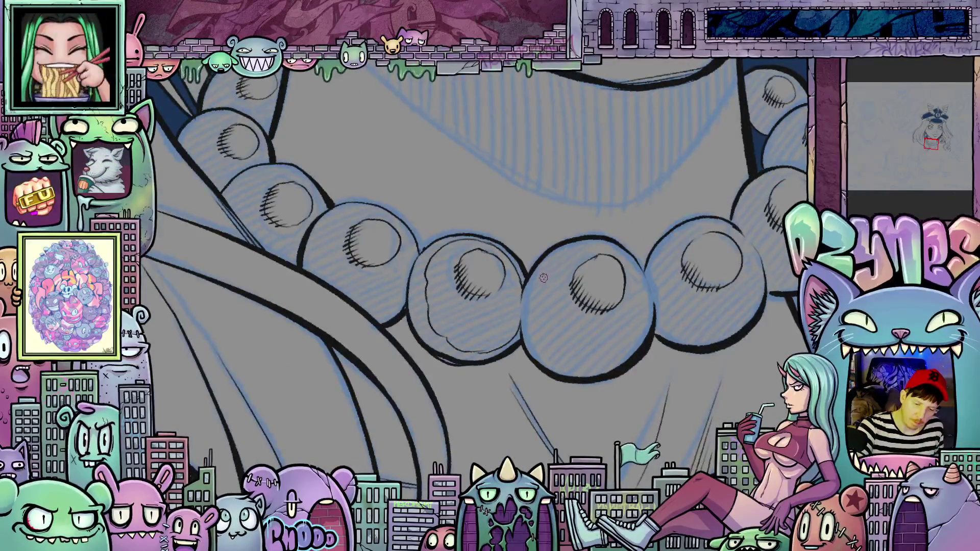
mouse_move(536, 282)
left_mouse_down()
mouse_move(542, 347)
mouse_move(569, 363)
left_mouse_up()
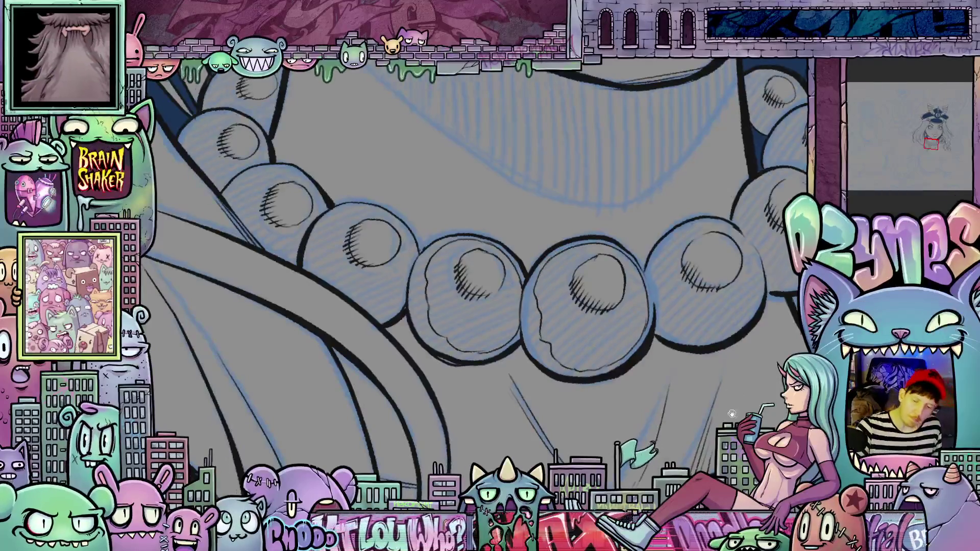
mouse_move(581, 340)
left_mouse_down()
mouse_move(613, 367)
mouse_move(572, 332)
left_mouse_up()
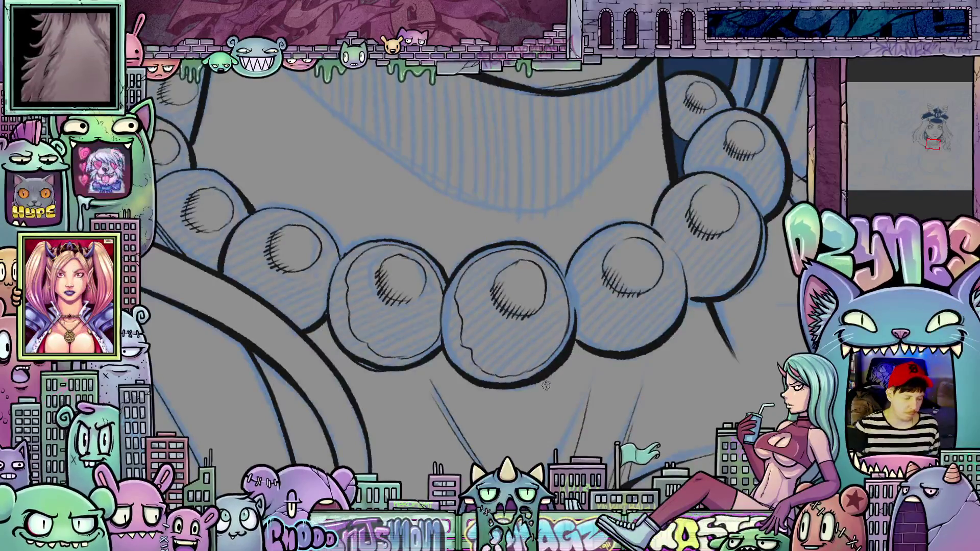
left_click(512, 347)
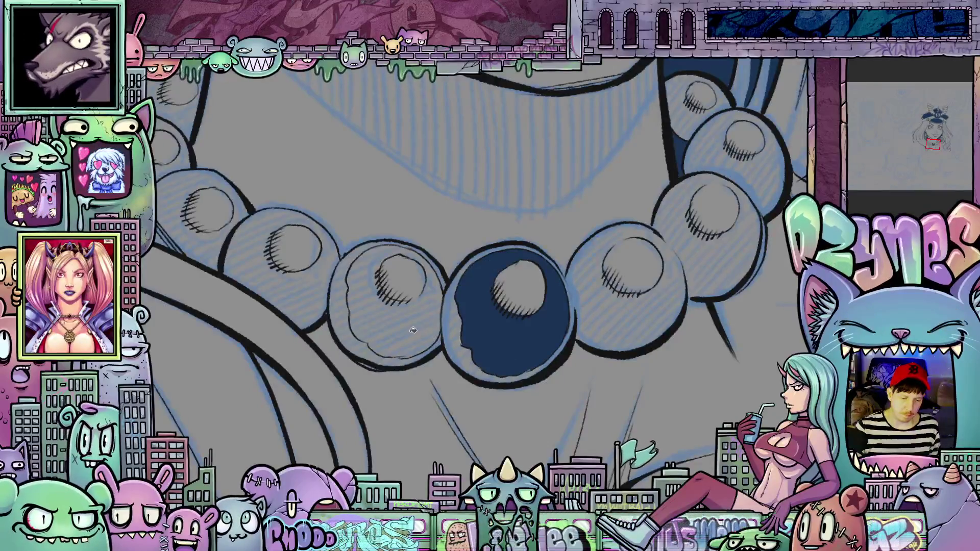